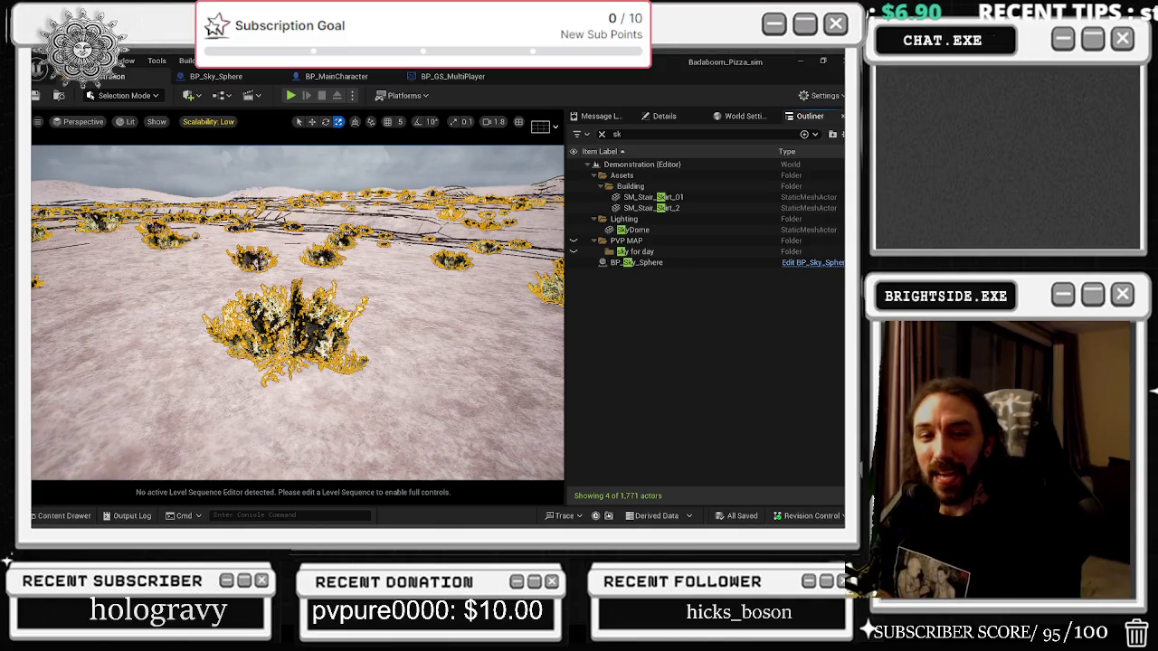
Fly the camera over the bushes and toggle the sky sphere's visibility to compare the lighting.
{"action": "mouse_move", "coordinate": [202, 277]}
{"action": "left_mouse_down"}
{"action": "mouse_move", "coordinate": [207, 263]}
{"action": "mouse_move", "coordinate": [145, 251]}
{"action": "mouse_move", "coordinate": [172, 251]}
{"action": "mouse_move", "coordinate": [172, 232]}
{"action": "mouse_move", "coordinate": [179, 254]}
{"action": "mouse_move", "coordinate": [179, 239]}
{"action": "mouse_move", "coordinate": [341, 213]}
{"action": "left_mouse_up"}
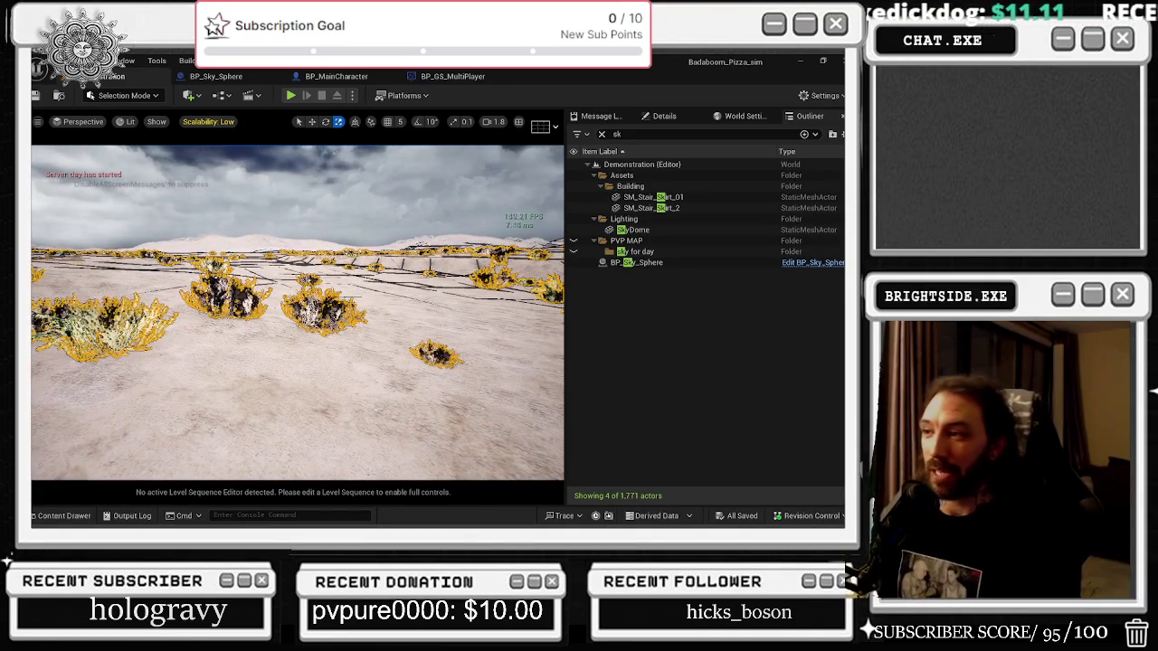
{"action": "right_click", "coordinate": [252, 218]}
{"action": "key", "text": "Escape"}
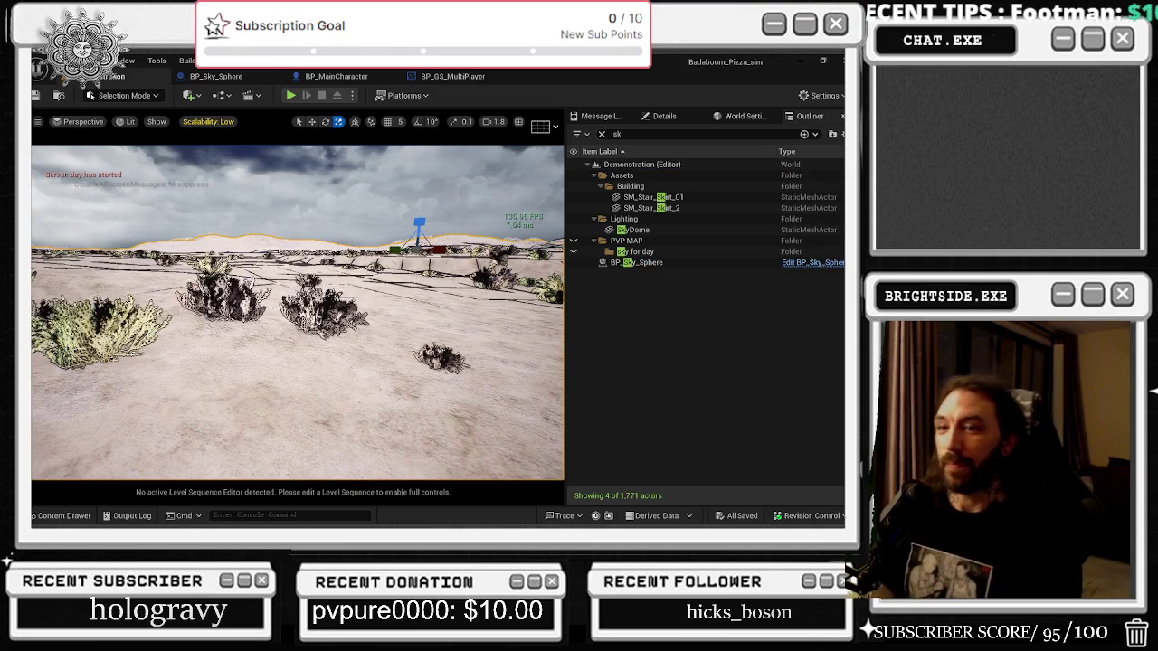
{"action": "left_click", "coordinate": [575, 262]}
{"action": "left_click", "coordinate": [575, 262]}
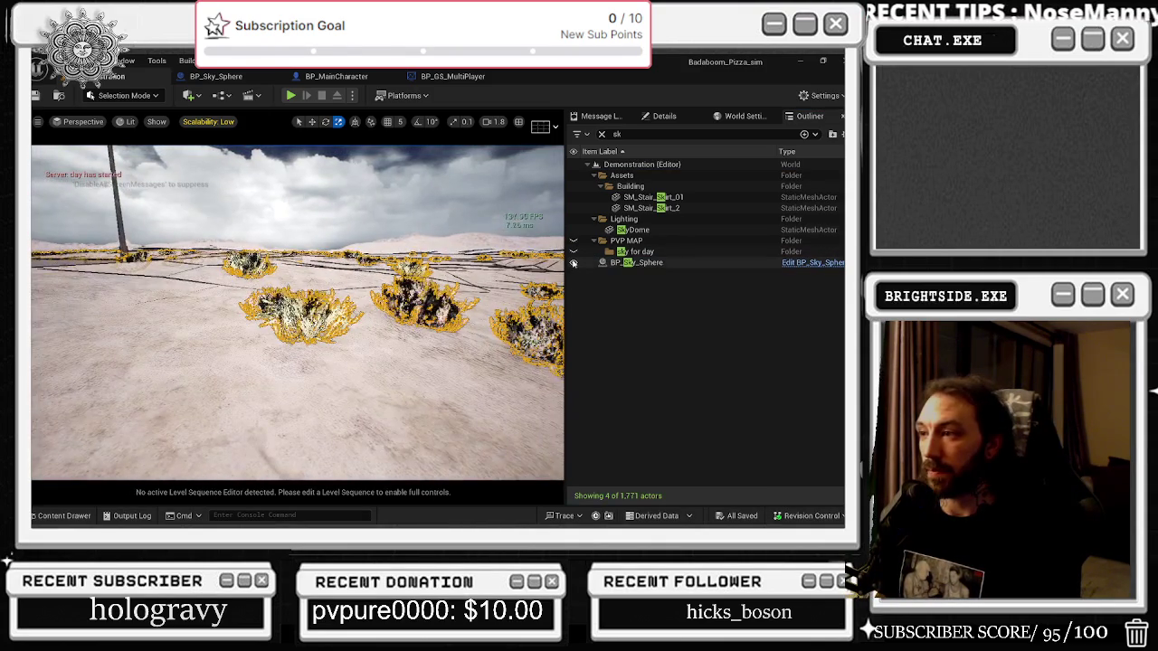
{"action": "left_click", "coordinate": [574, 263]}
{"action": "left_click", "coordinate": [574, 263]}
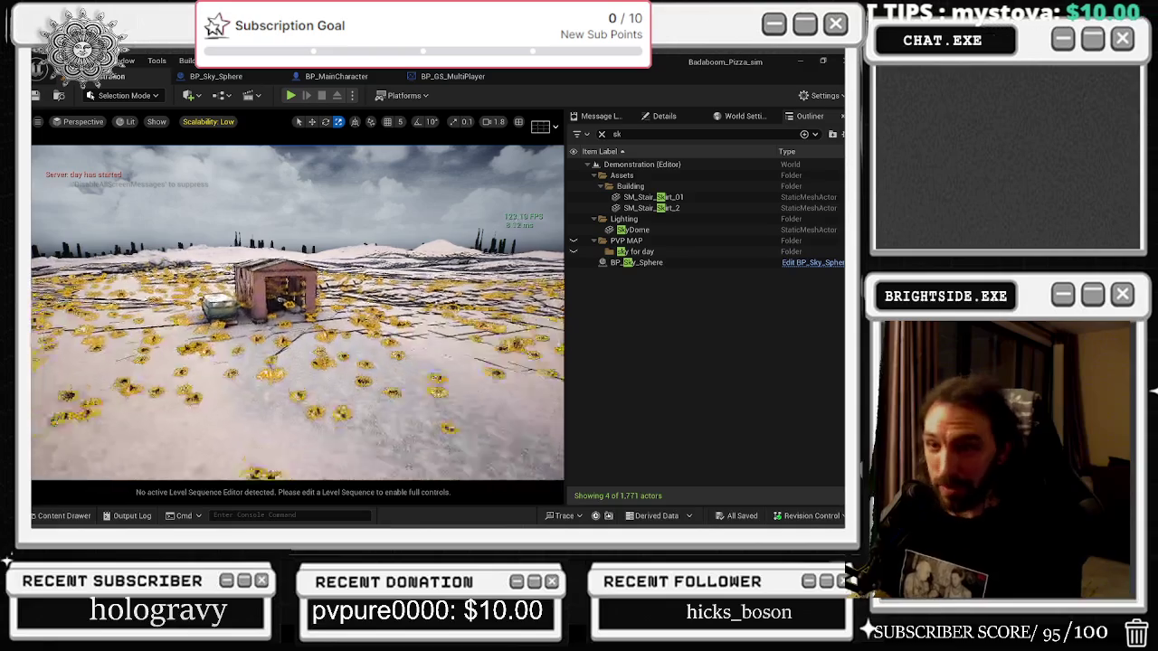
Select the landscape and compare unlit, wireframe and lit viewport modes, then reframe the terrain.
{"action": "right_click", "coordinate": [55, 194]}
{"action": "left_click", "coordinate": [91, 332]}
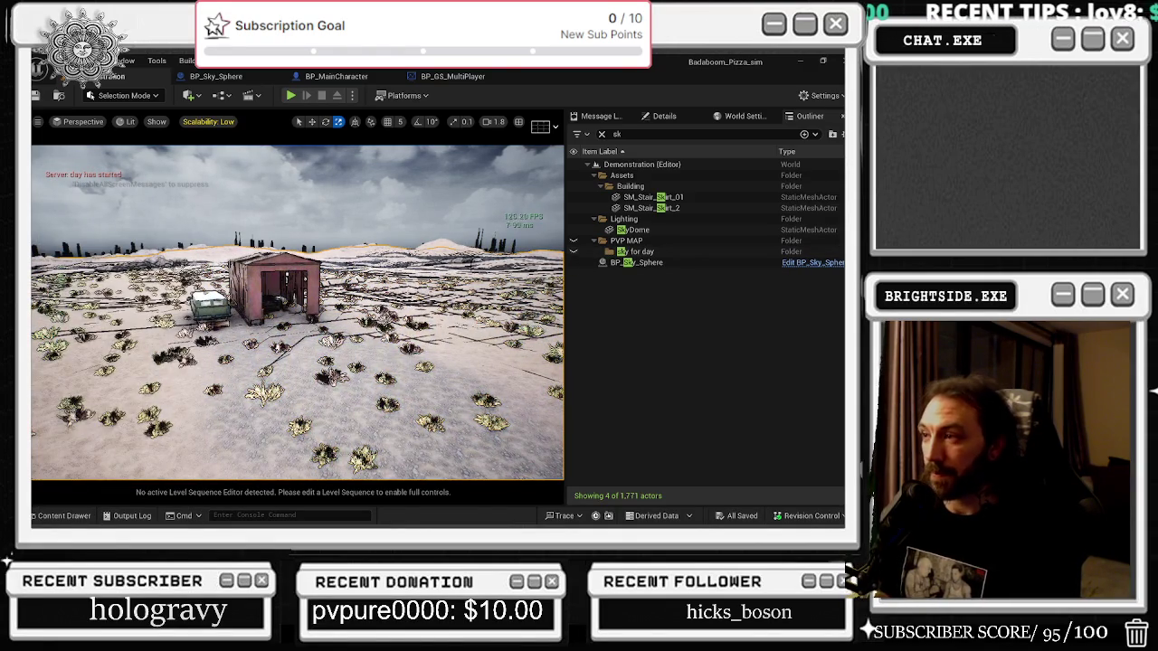
{"action": "key", "text": "alt+3"}
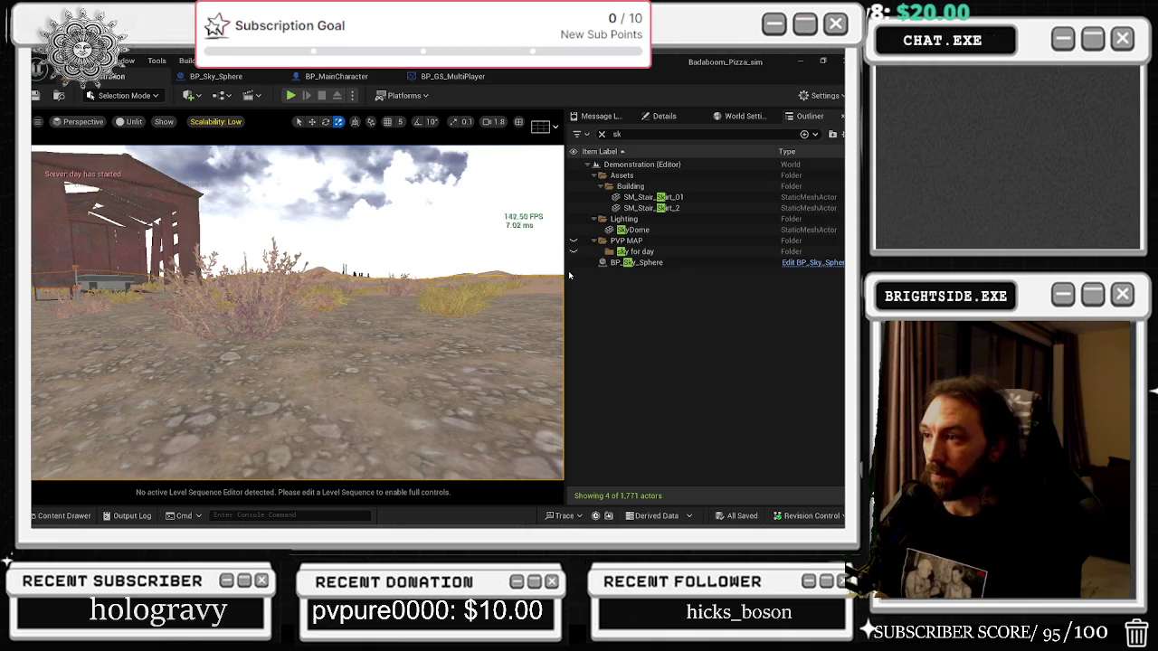
{"action": "left_click", "coordinate": [573, 262]}
{"action": "left_click", "coordinate": [574, 262]}
{"action": "key", "text": "alt+2"}
{"action": "key", "text": "alt+3"}
{"action": "key", "text": "alt+4"}
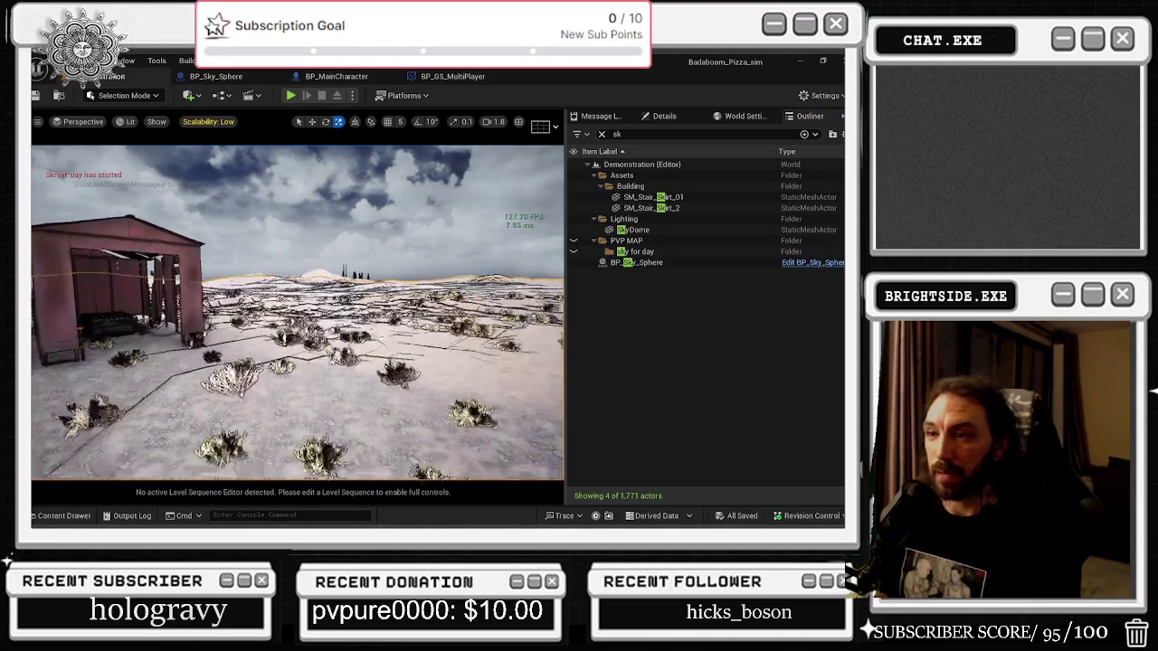
{"action": "left_click_drag", "start_coordinate": [315, 398], "coordinate": [315, 389]}
{"action": "left_click_drag", "start_coordinate": [432, 365], "coordinate": [411, 365]}
Select BP_Sky_Sphere, show its Details, and drag Sun Brightness up from 6.0.
{"action": "left_click", "coordinate": [646, 116]}
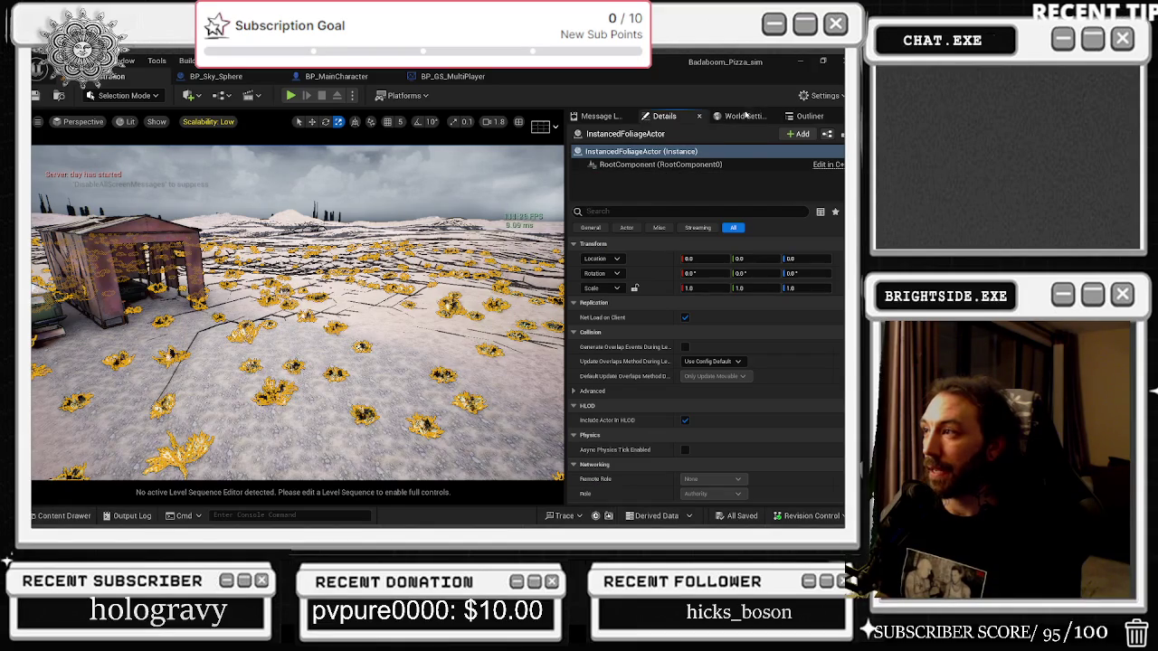
{"action": "left_click", "coordinate": [813, 115]}
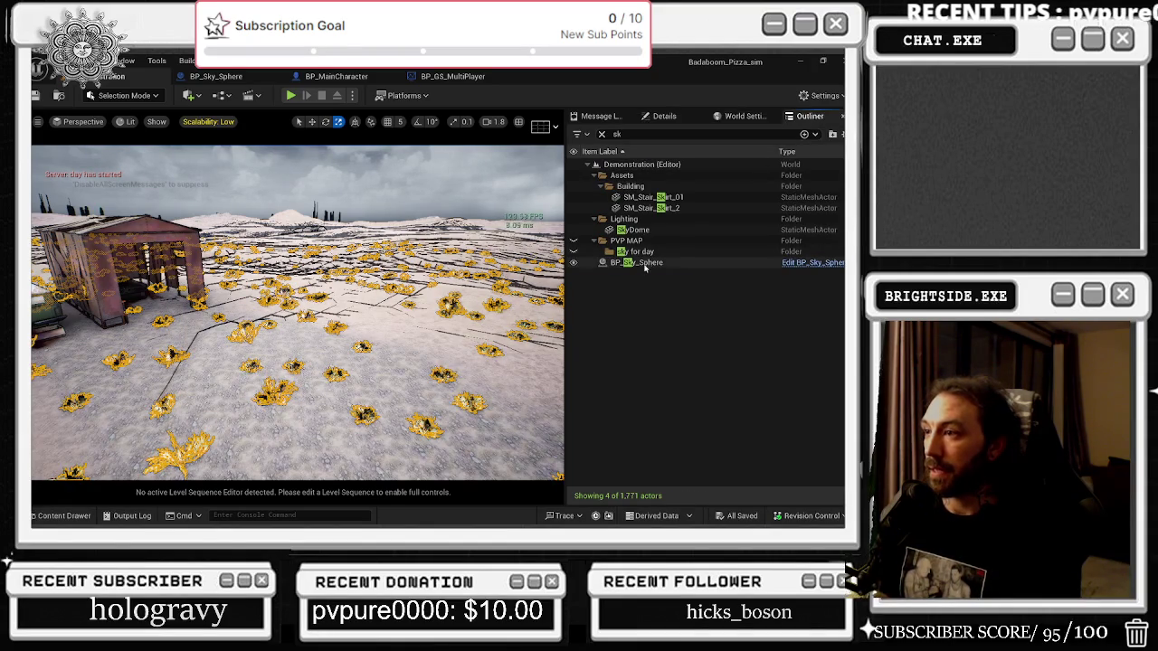
{"action": "left_click", "coordinate": [638, 262]}
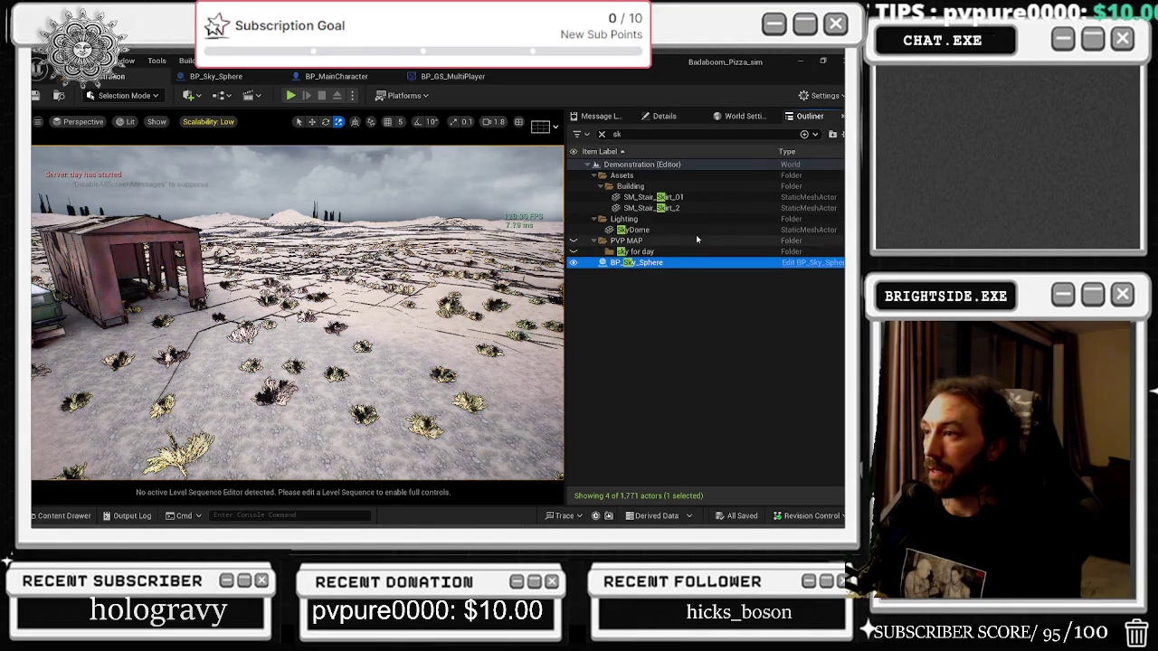
{"action": "left_click", "coordinate": [664, 116]}
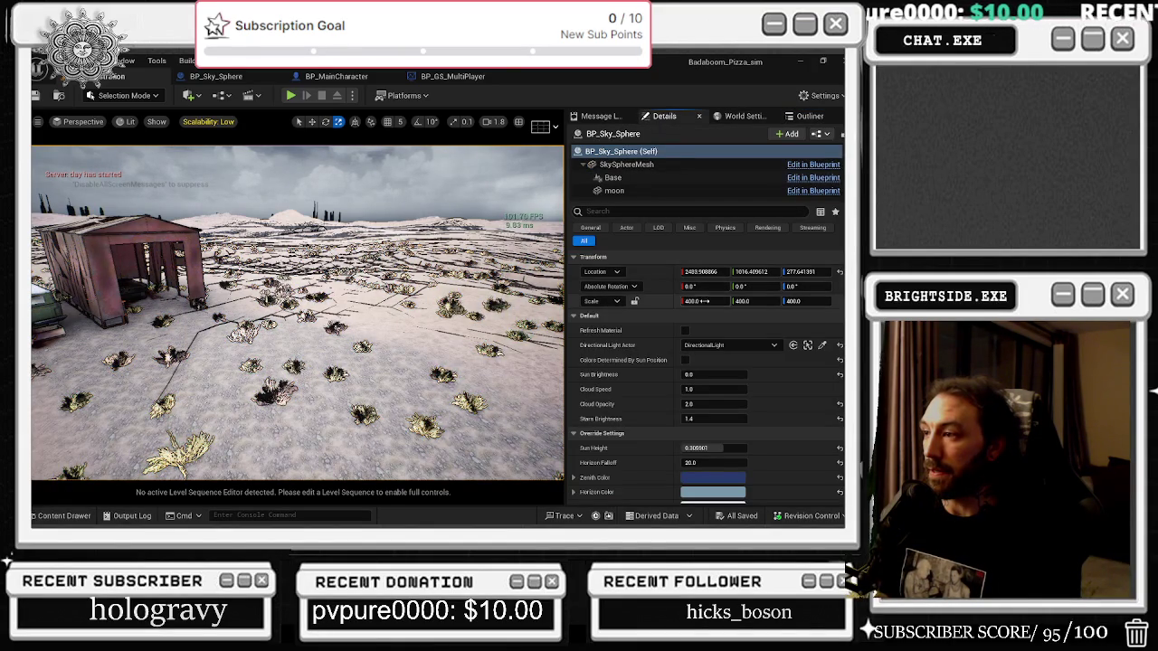
{"action": "mouse_move", "coordinate": [298, 316]}
{"action": "left_mouse_down"}
{"action": "mouse_move", "coordinate": [322, 238]}
{"action": "mouse_move", "coordinate": [322, 271]}
{"action": "left_mouse_up"}
{"action": "left_click_drag", "start_coordinate": [712, 375], "coordinate": [735, 375]}
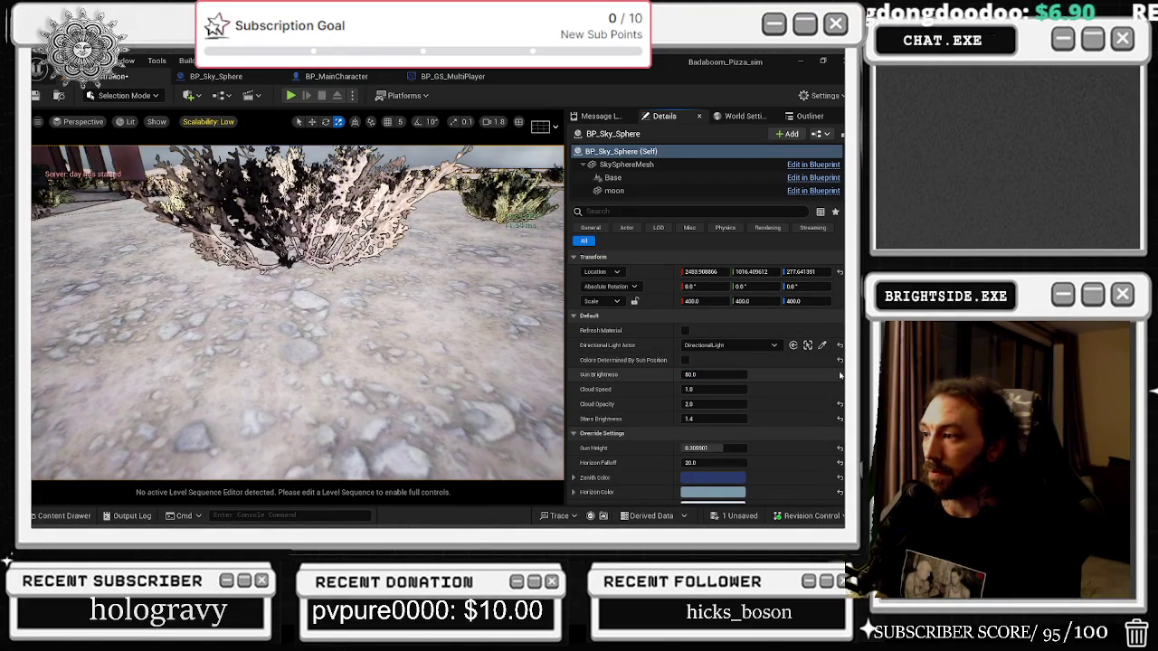
{"action": "left_click", "coordinate": [713, 375]}
Set the sky sphere's Sun Brightness to 0, leaving Sun Height at 0.305901.
{"action": "type", "text": "0"}
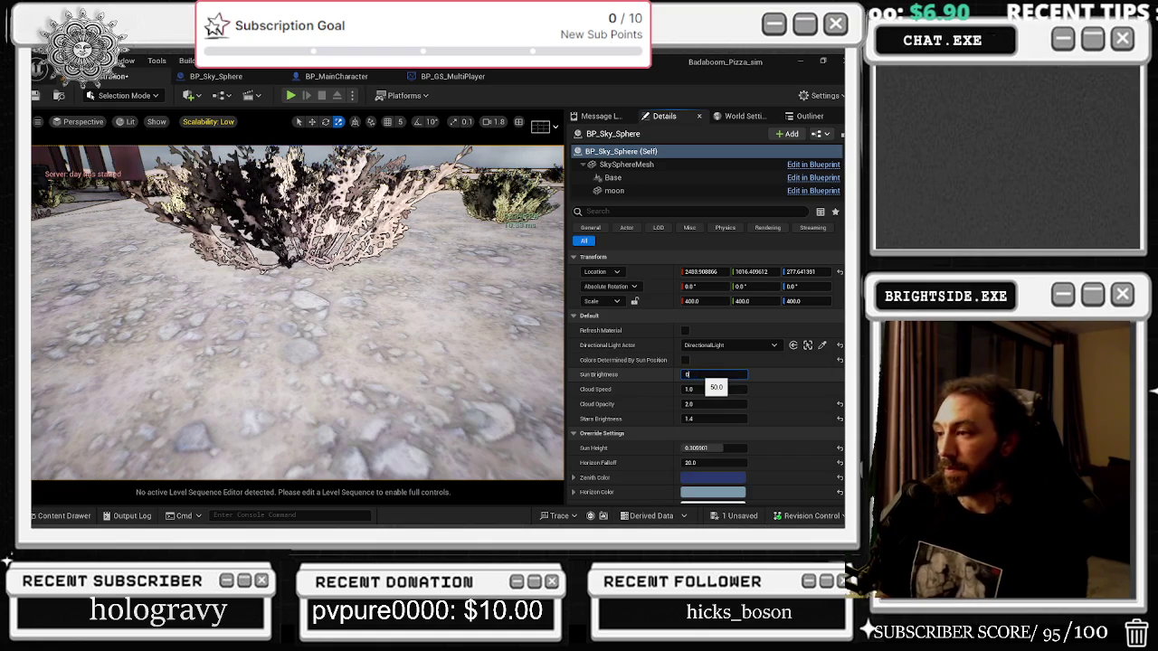
{"action": "key", "text": "Return"}
{"action": "scroll", "coordinate": [783, 424], "scroll_direction": "down", "scroll_amount": 1}
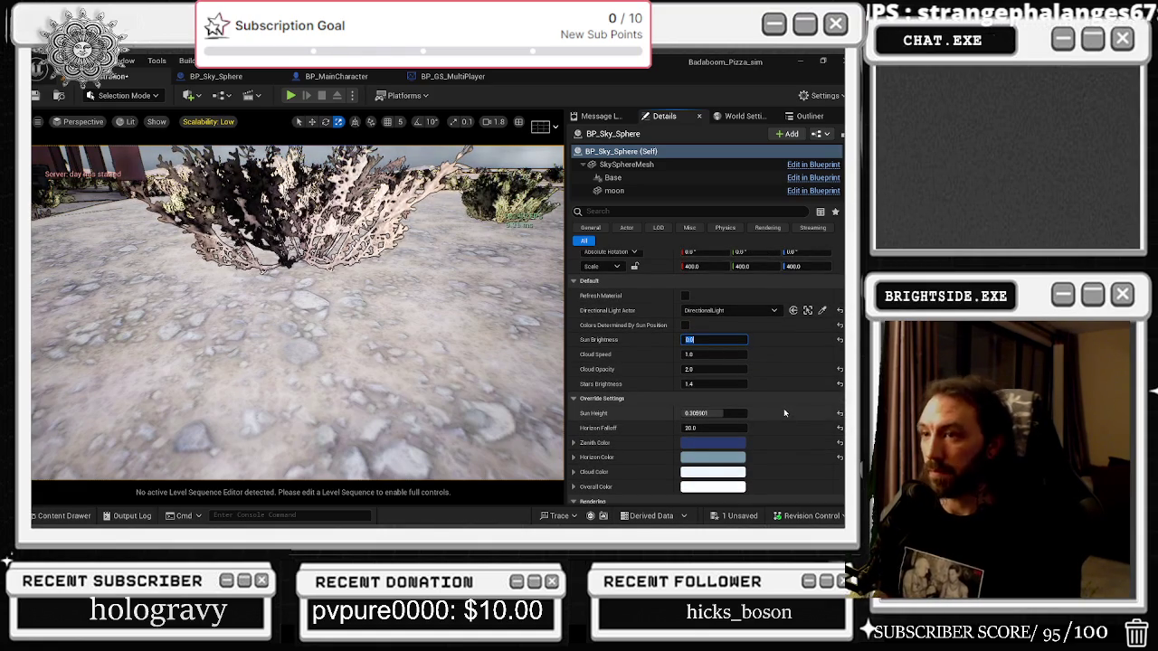
{"action": "left_click", "coordinate": [784, 413]}
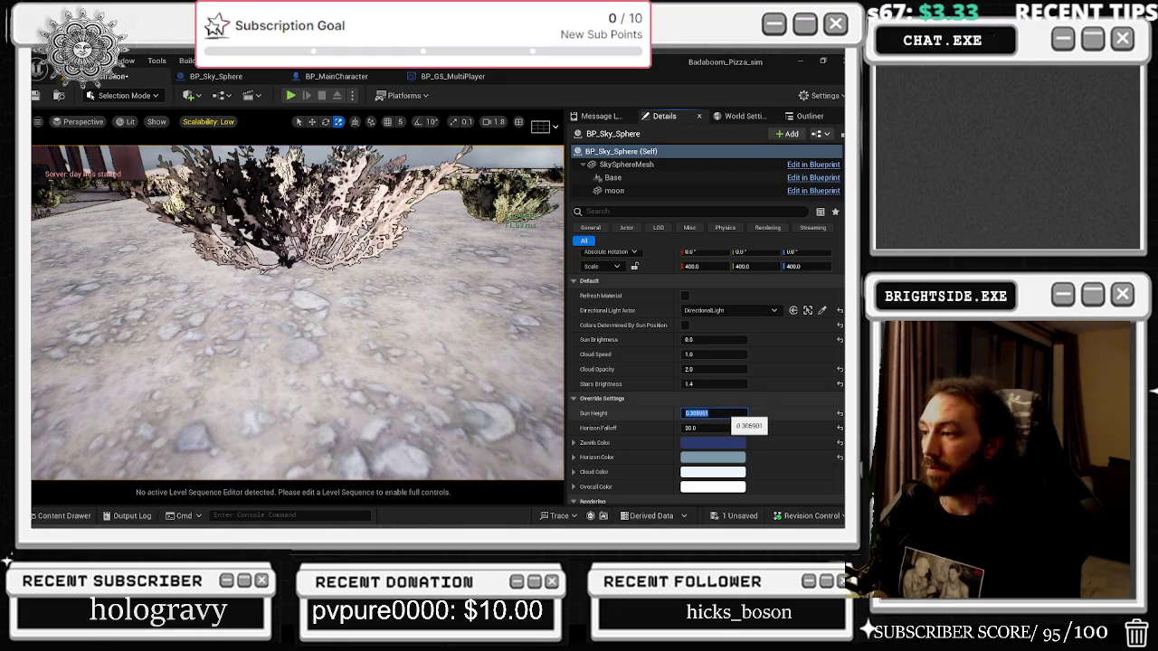
{"action": "left_click", "coordinate": [784, 413]}
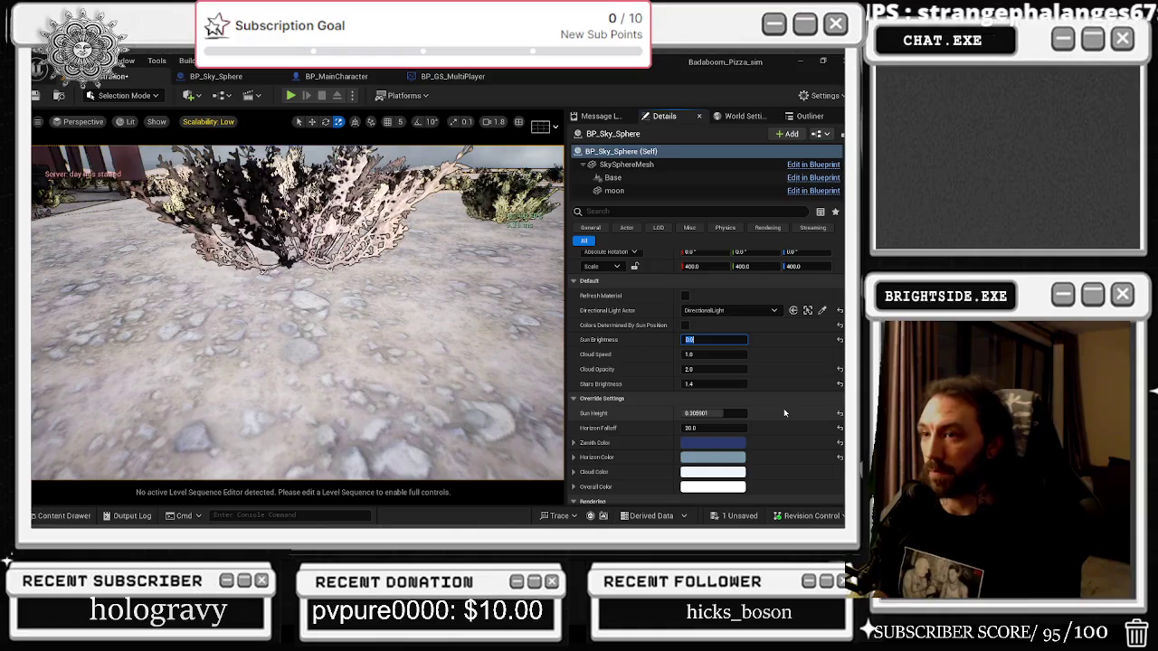
{"action": "left_click", "coordinate": [726, 412]}
{"action": "left_click", "coordinate": [725, 413]}
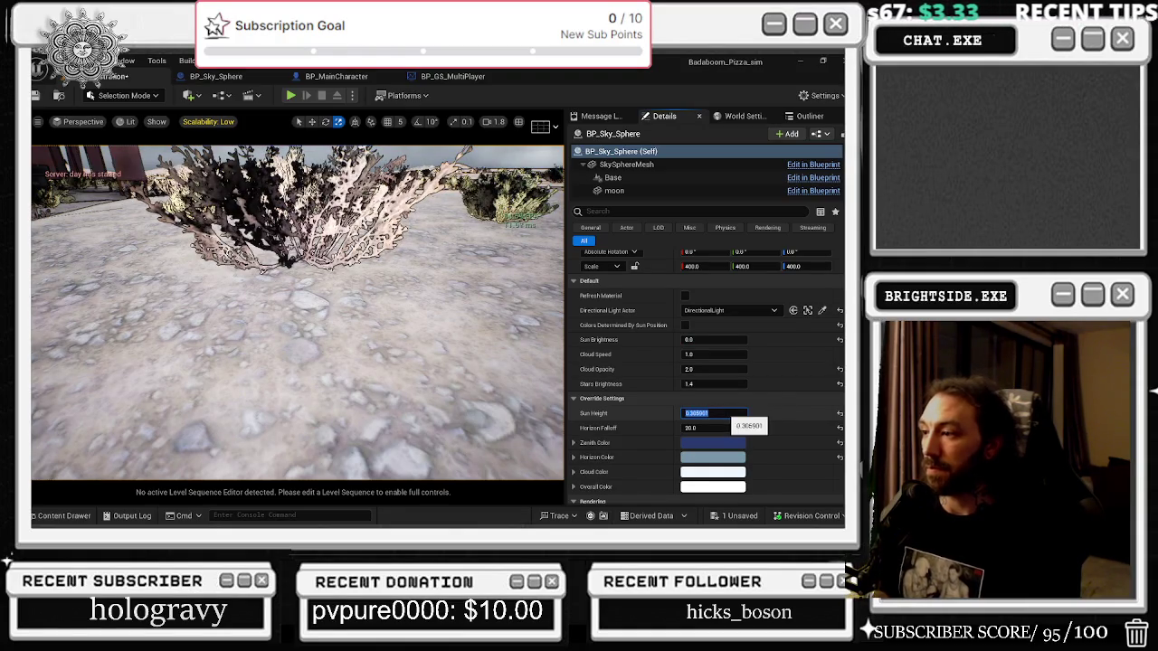
{"action": "key", "text": "Return"}
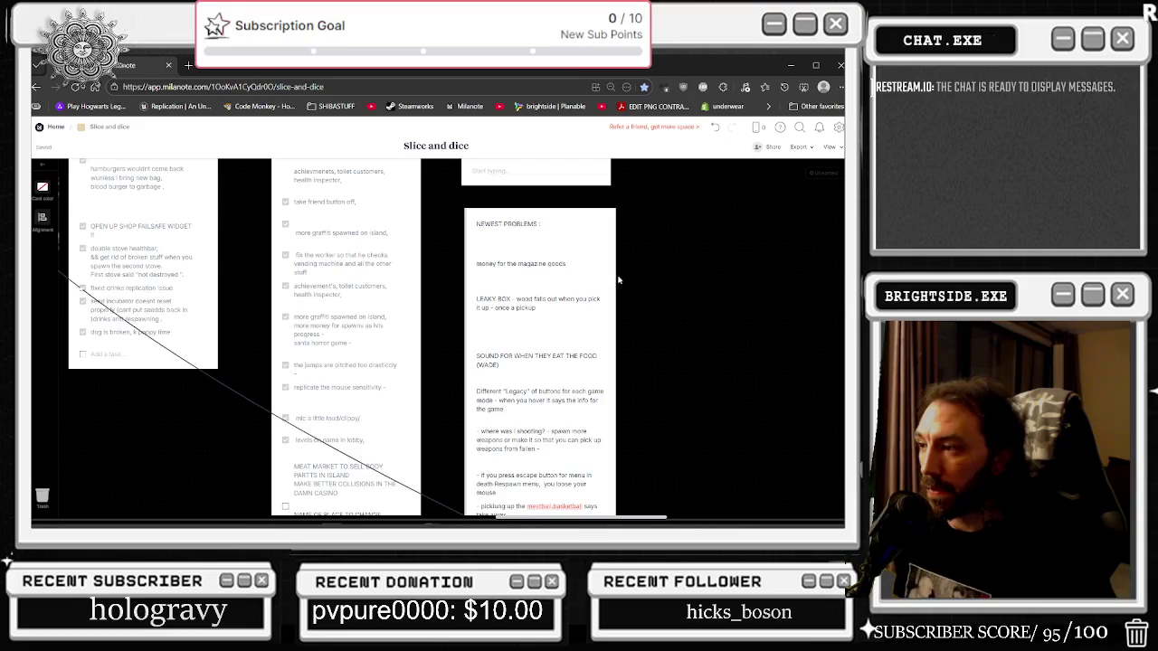
Scroll down the Slice and dice board in Milanote.
{"action": "scroll", "coordinate": [593, 329], "scroll_direction": "down", "scroll_amount": 3}
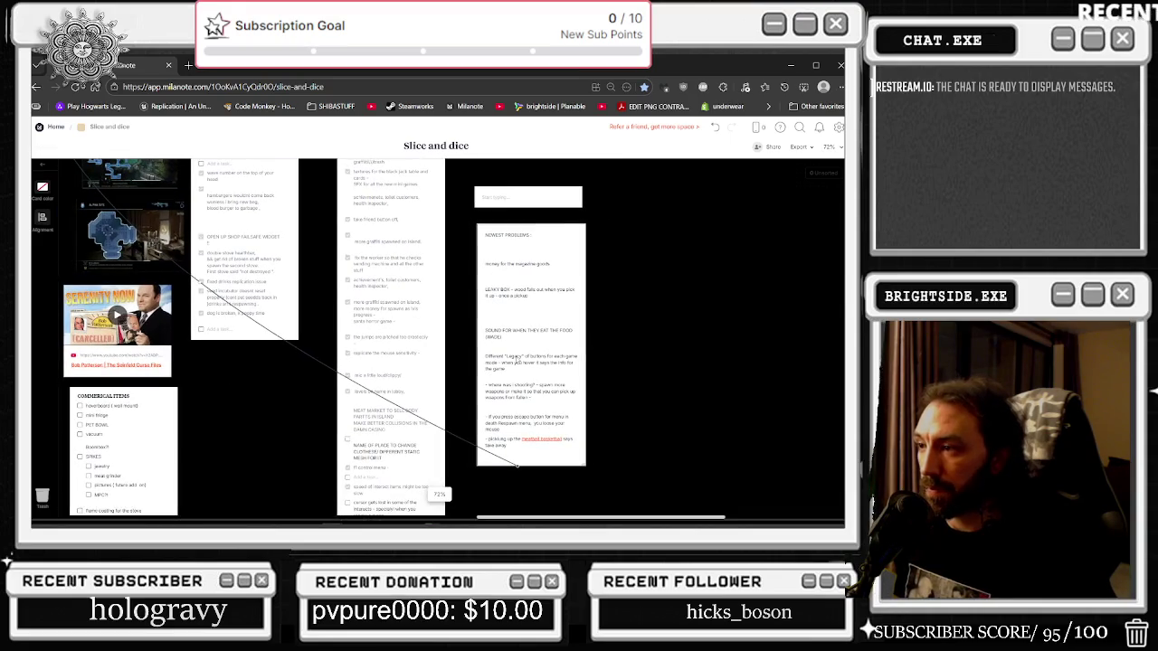
{"action": "scroll", "coordinate": [515, 353], "scroll_direction": "up", "scroll_amount": 3}
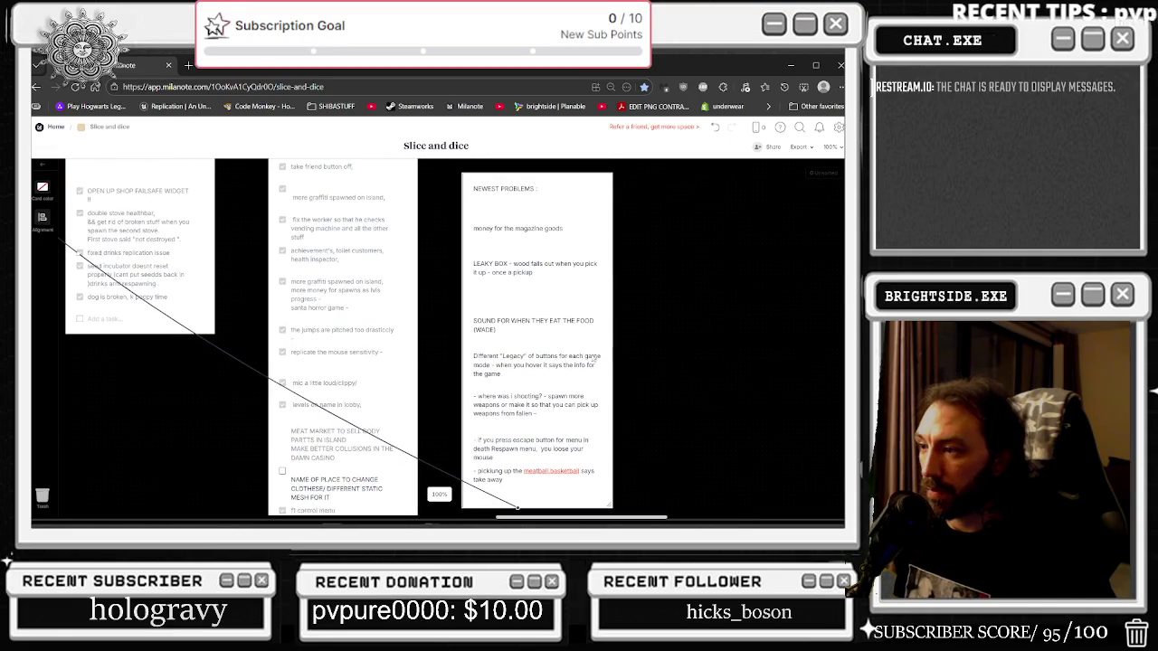
{"action": "mouse_move", "coordinate": [470, 450]}
{"action": "left_mouse_down"}
{"action": "mouse_move", "coordinate": [571, 425]}
{"action": "mouse_move", "coordinate": [666, 332]}
{"action": "left_mouse_up"}
{"action": "scroll", "coordinate": [657, 340], "scroll_direction": "up", "scroll_amount": 10}
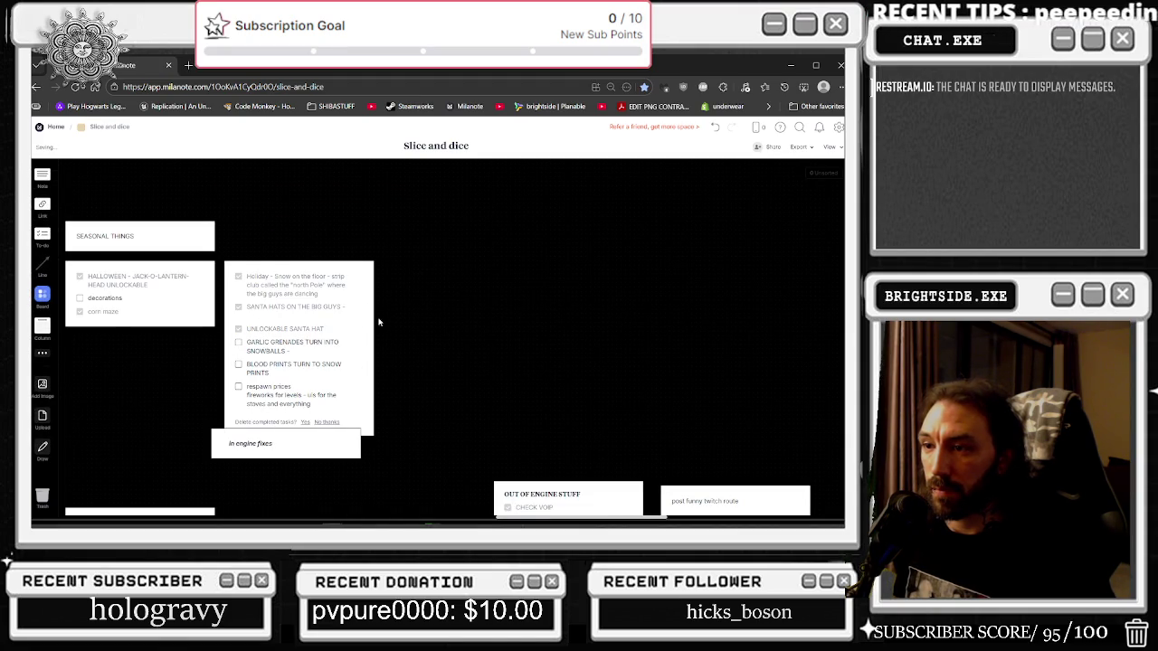
{"action": "scroll", "coordinate": [316, 317], "scroll_direction": "down", "scroll_amount": 1}
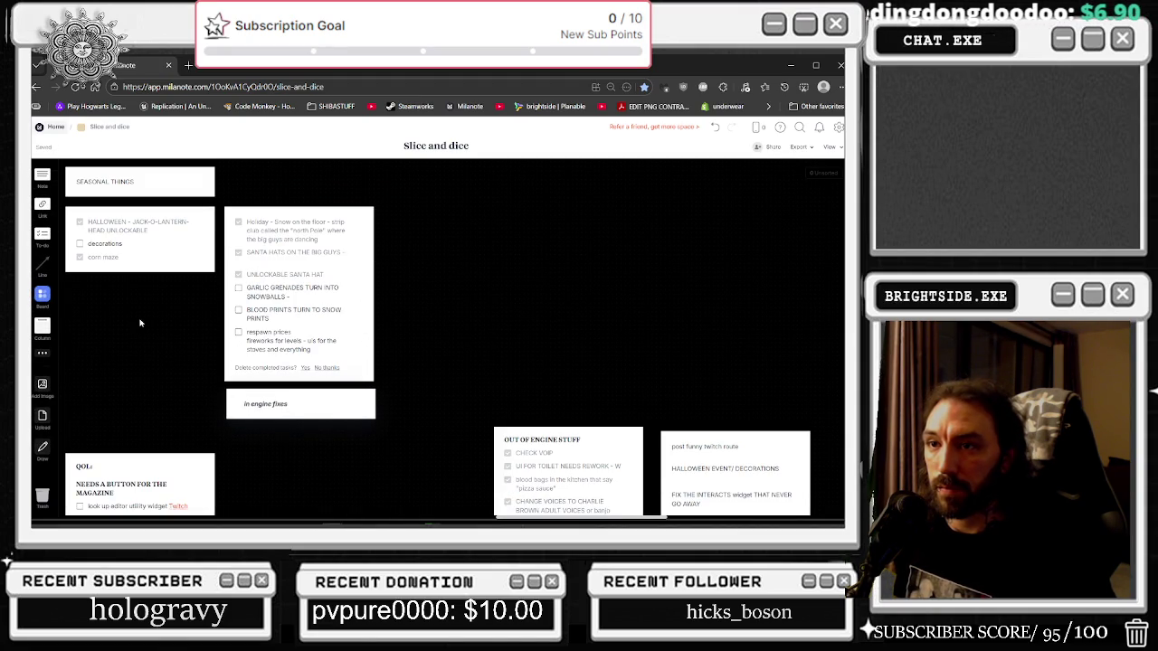
{"action": "scroll", "coordinate": [140, 323], "scroll_direction": "down", "scroll_amount": 3}
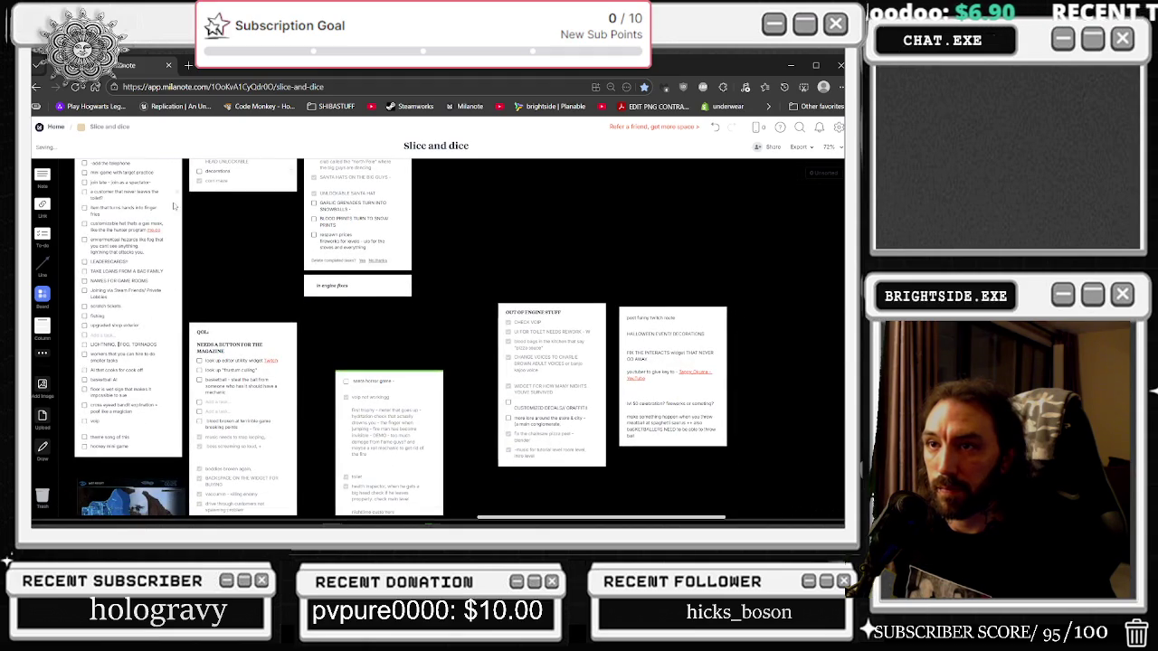
{"action": "scroll", "coordinate": [170, 207], "scroll_direction": "up", "scroll_amount": 1}
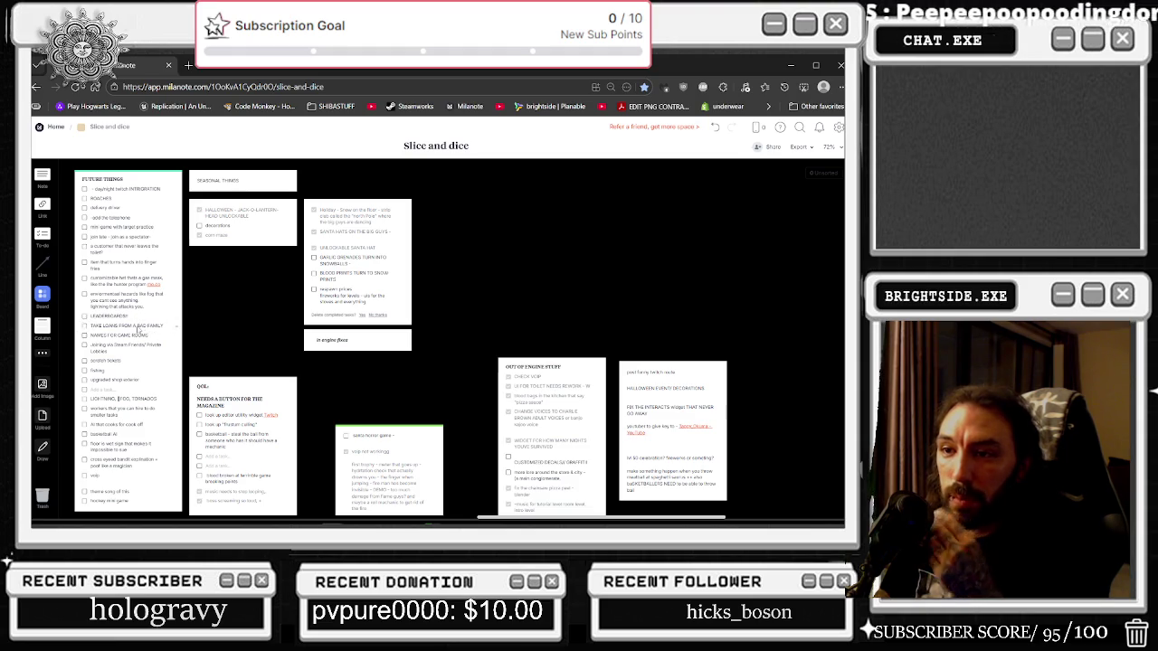
Tick off tasks in the Future Things and left to-do lists, move one higher, and tick vvip.
{"action": "left_click", "coordinate": [84, 323]}
{"action": "scroll", "coordinate": [152, 340], "scroll_direction": "down", "scroll_amount": 1}
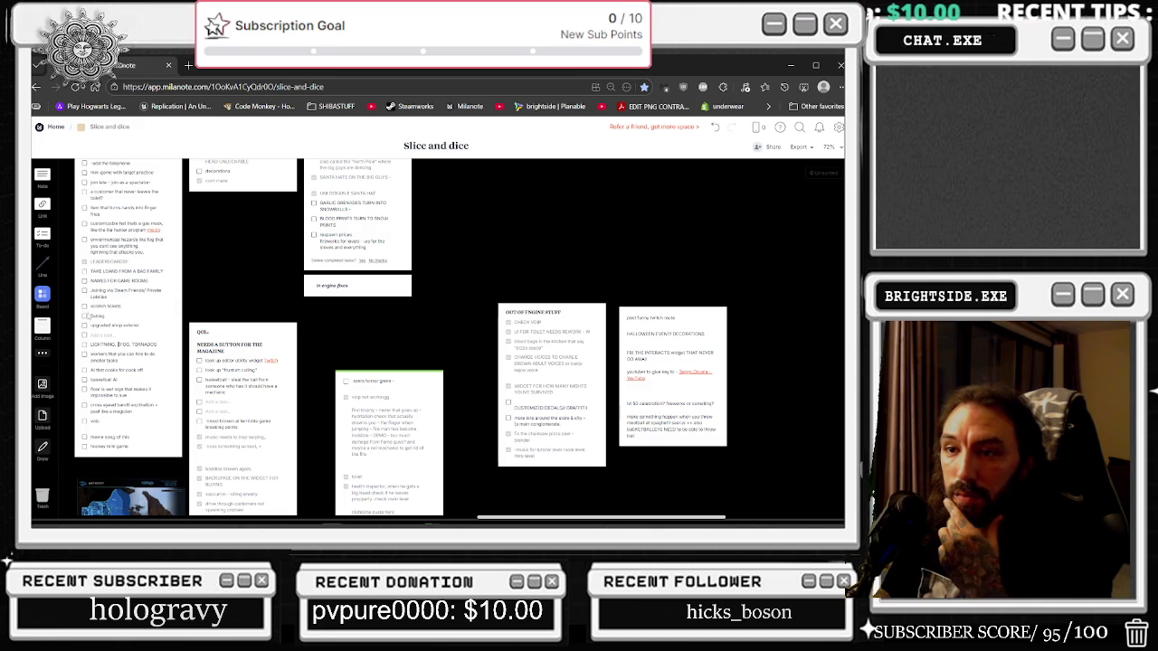
{"action": "scroll", "coordinate": [129, 334], "scroll_direction": "down", "scroll_amount": 1}
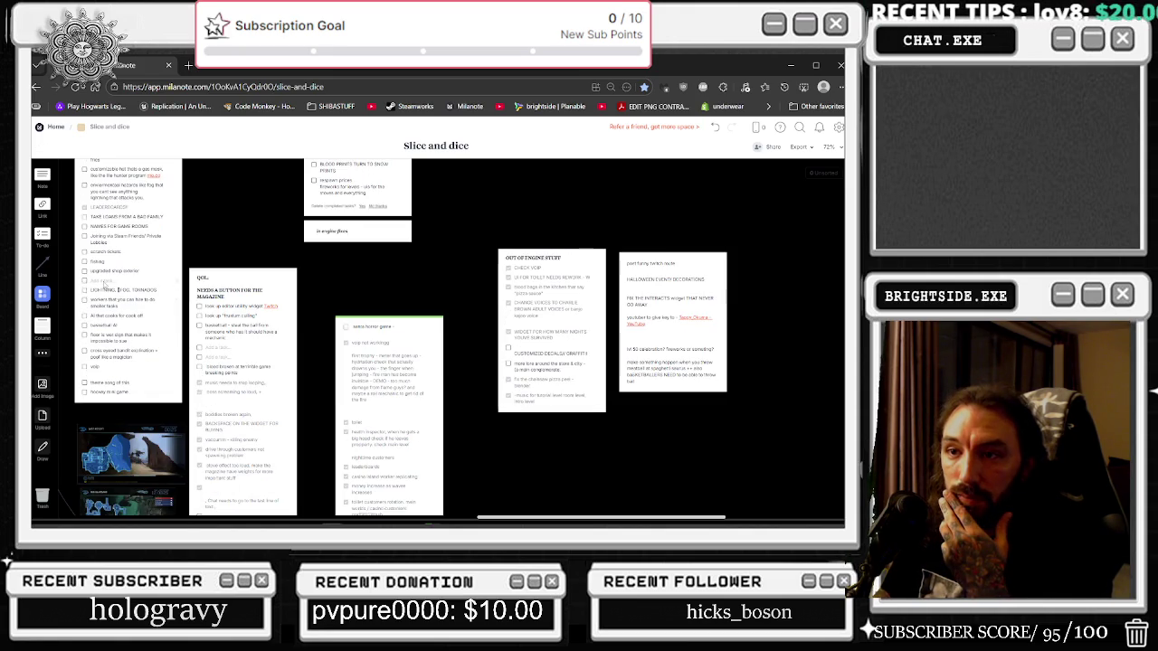
{"action": "left_click", "coordinate": [84, 282]}
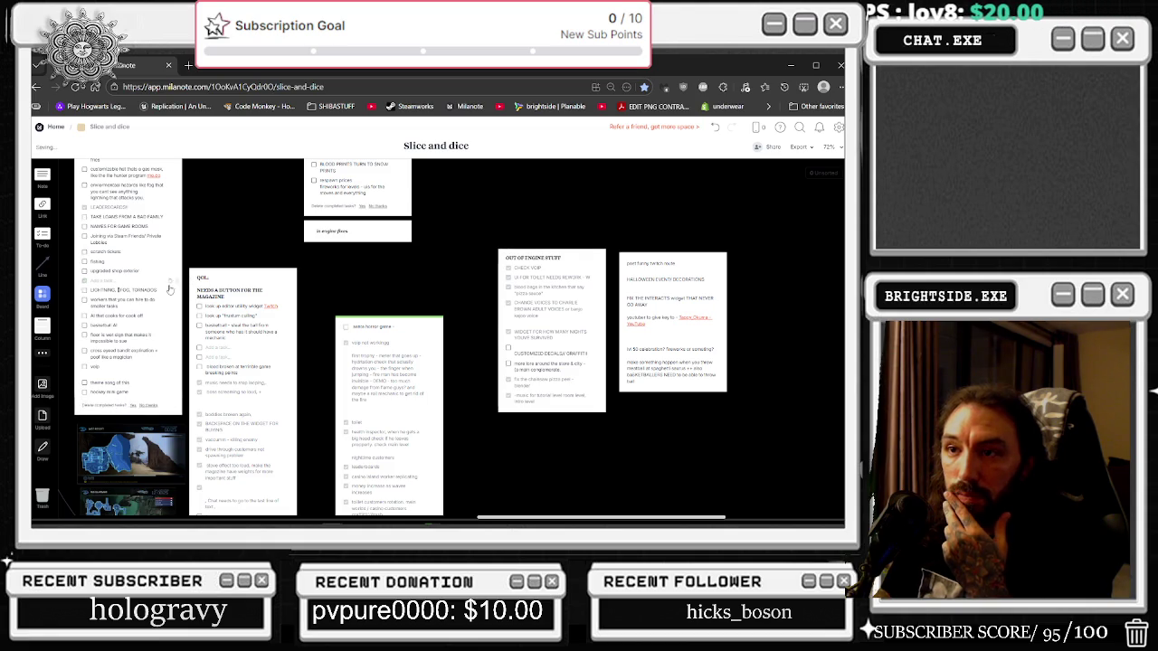
{"action": "left_click_drag", "start_coordinate": [173, 278], "coordinate": [170, 207]}
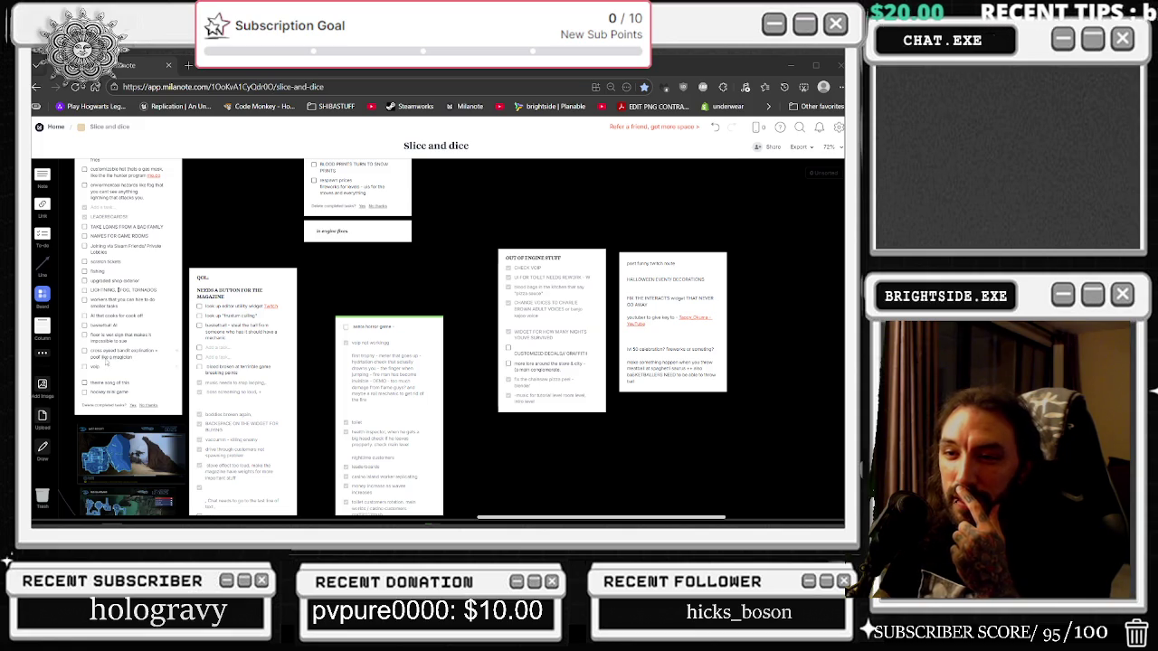
{"action": "left_click", "coordinate": [85, 367]}
Move vvip near the top, wet floor sign lower, and tick and raise the hire-workers task.
{"action": "left_click_drag", "start_coordinate": [172, 369], "coordinate": [166, 223]}
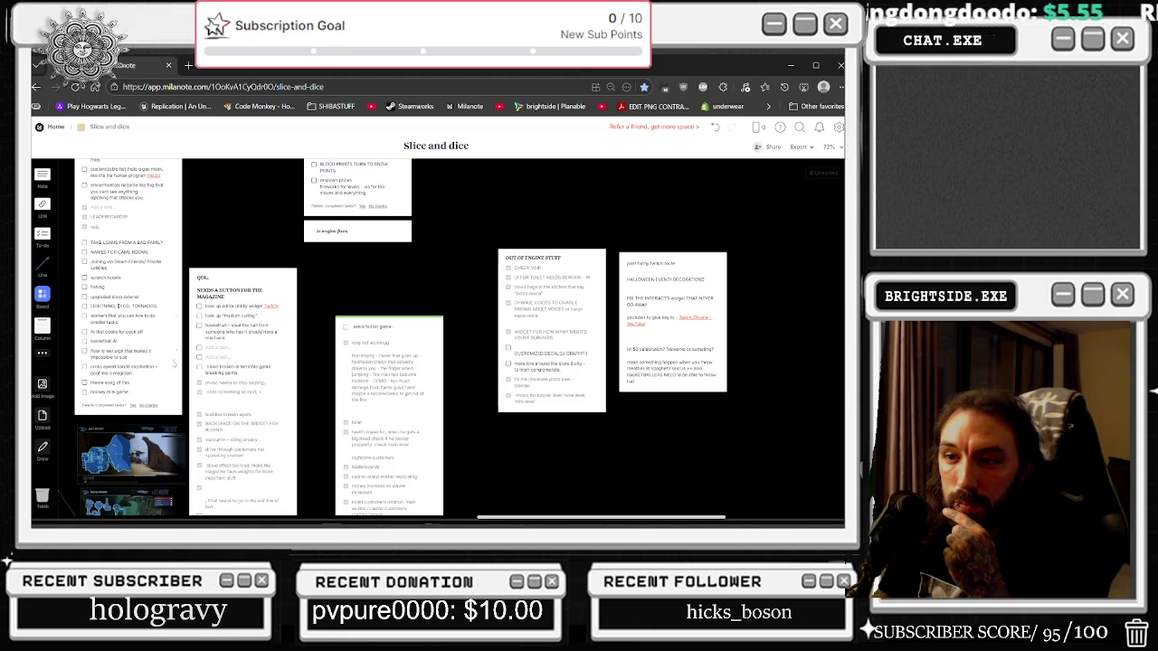
{"action": "left_click_drag", "start_coordinate": [176, 353], "coordinate": [175, 396]}
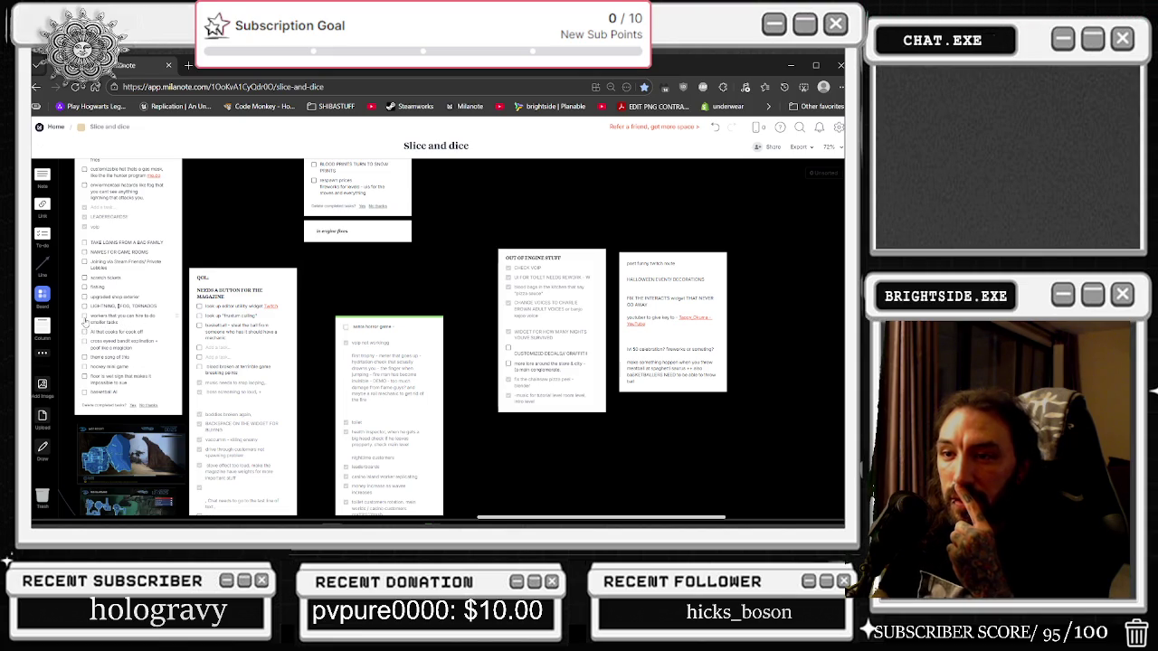
{"action": "left_click", "coordinate": [84, 316]}
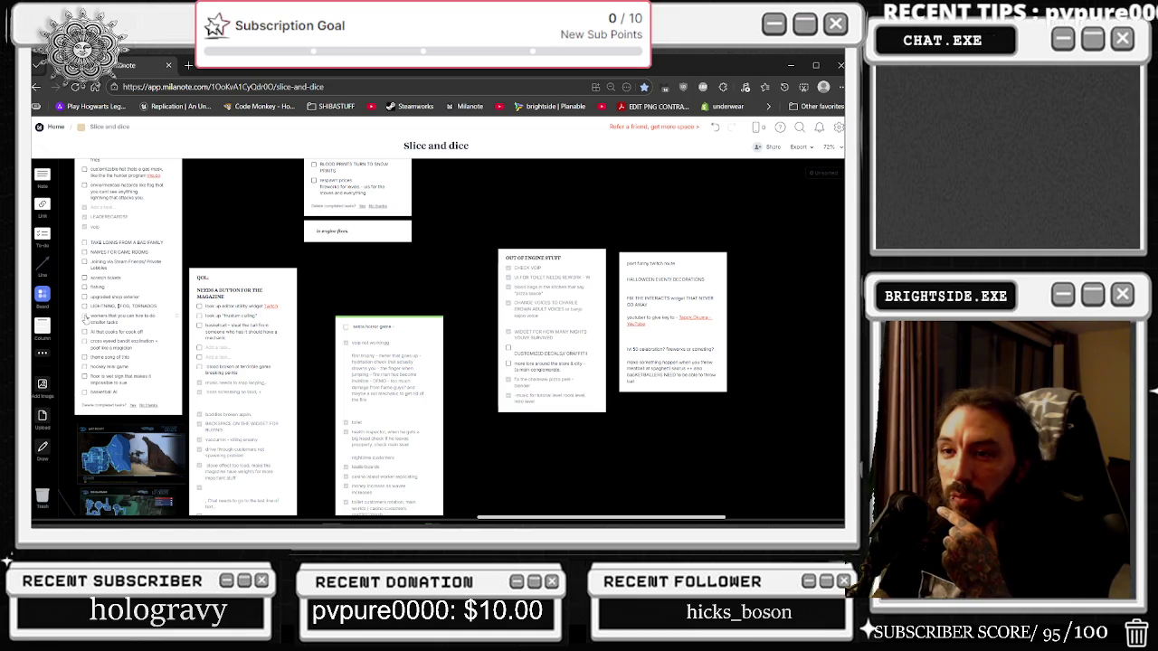
{"action": "left_click_drag", "start_coordinate": [178, 316], "coordinate": [163, 236]}
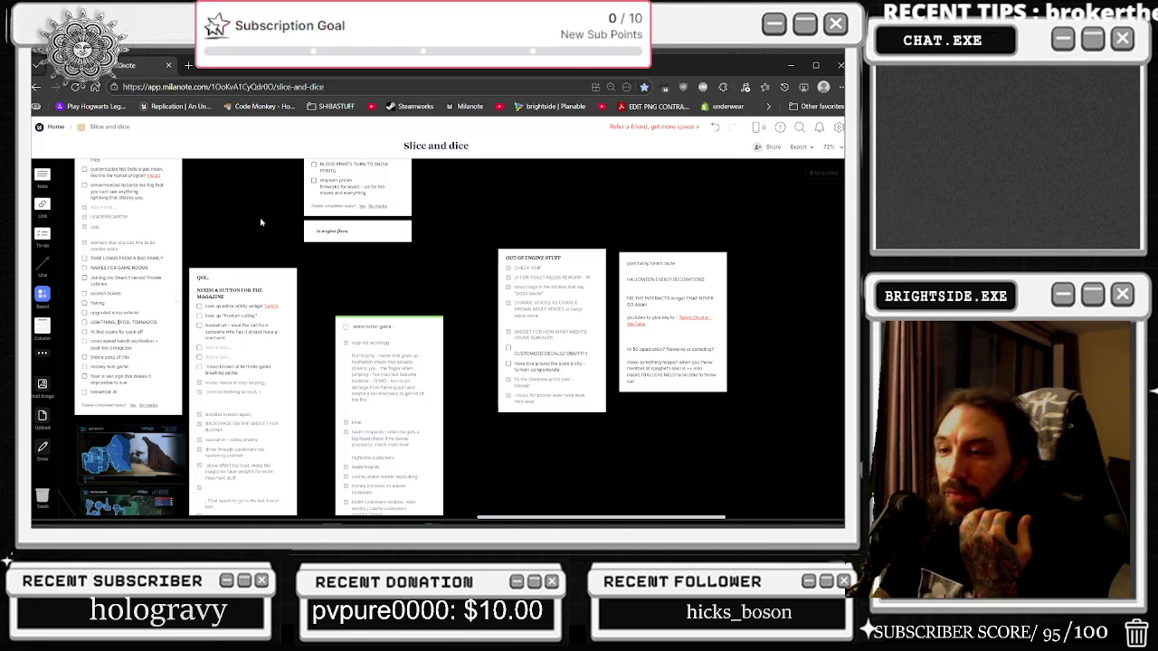
{"action": "right_click", "coordinate": [339, 206]}
{"action": "left_click", "coordinate": [247, 201]}
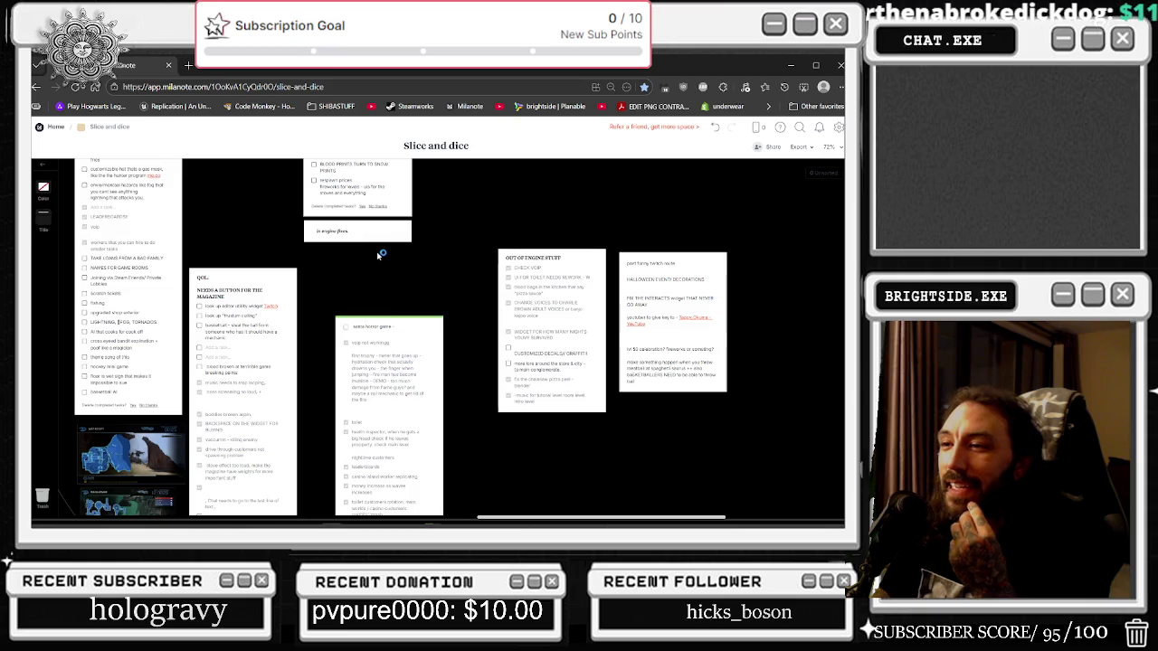
{"action": "scroll", "coordinate": [380, 256], "scroll_direction": "down", "scroll_amount": 4}
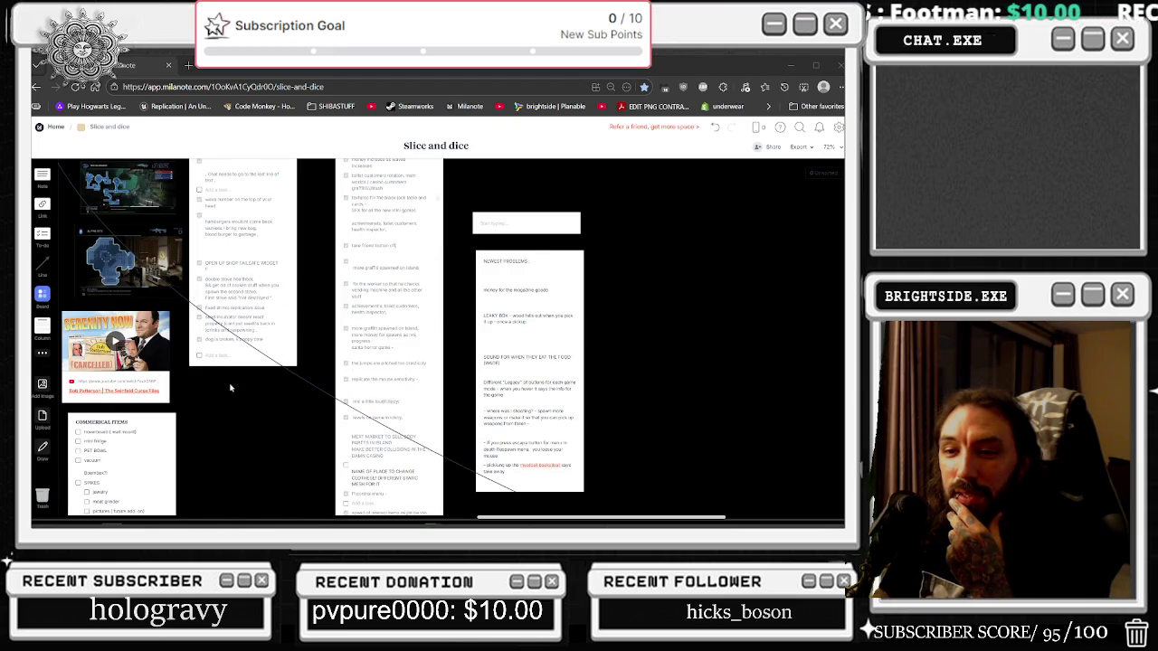
{"action": "scroll", "coordinate": [256, 407], "scroll_direction": "down", "scroll_amount": 2}
{"action": "scroll", "coordinate": [256, 407], "scroll_direction": "down", "scroll_amount": 4}
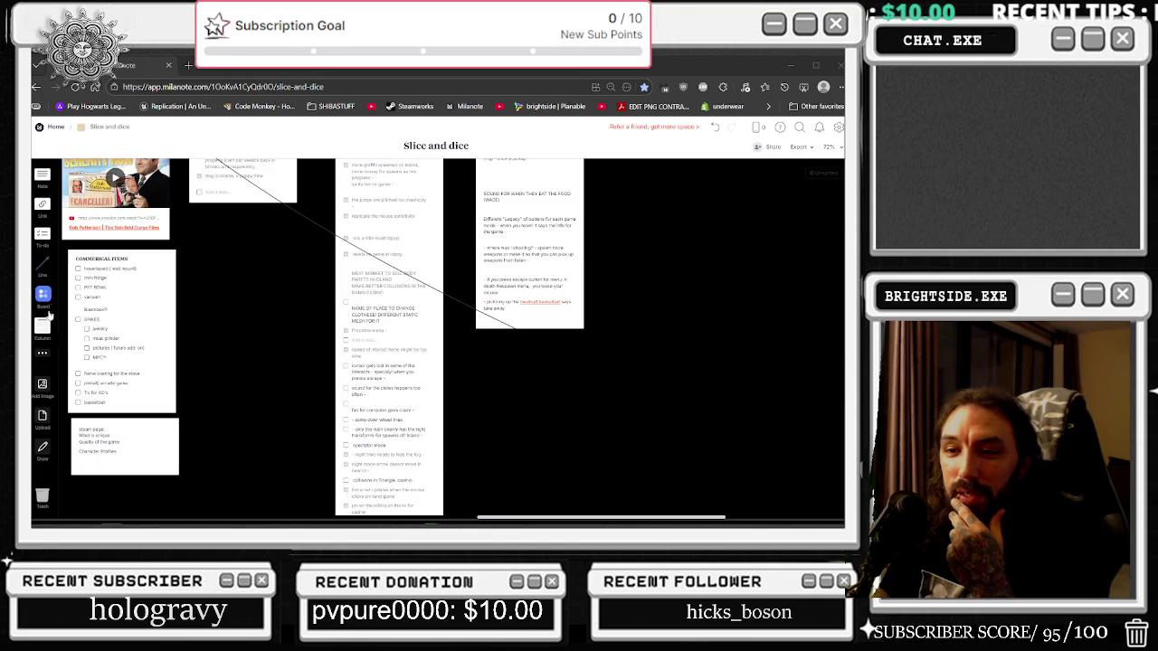
{"action": "right_click", "coordinate": [237, 280]}
{"action": "left_click", "coordinate": [219, 262]}
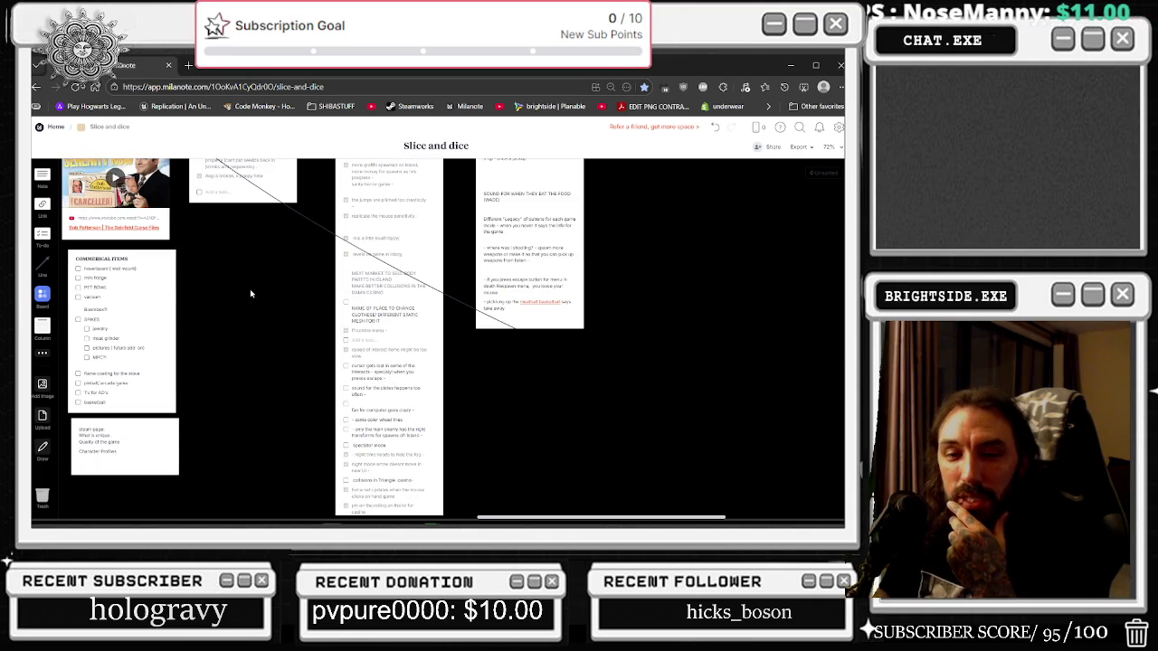
{"action": "left_click_drag", "start_coordinate": [220, 305], "coordinate": [344, 325]}
{"action": "mouse_move", "coordinate": [317, 388]}
{"action": "left_mouse_down"}
{"action": "mouse_move", "coordinate": [551, 429]}
{"action": "mouse_move", "coordinate": [537, 434]}
{"action": "mouse_move", "coordinate": [541, 331]}
{"action": "left_mouse_up"}
{"action": "scroll", "coordinate": [541, 331], "scroll_direction": "up", "scroll_amount": 5}
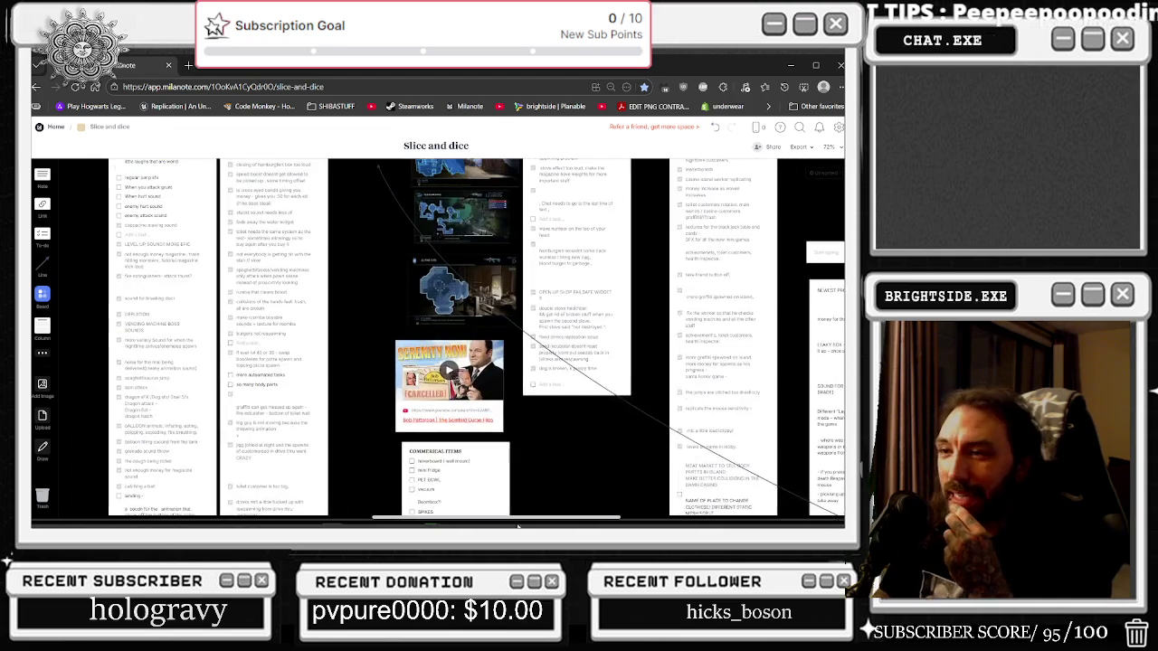
{"action": "mouse_move", "coordinate": [93, 168]}
{"action": "left_mouse_down"}
{"action": "mouse_move", "coordinate": [127, 194]}
{"action": "mouse_move", "coordinate": [331, 254]}
{"action": "mouse_move", "coordinate": [214, 453]}
{"action": "mouse_move", "coordinate": [211, 413]}
{"action": "left_mouse_up"}
{"action": "left_click", "coordinate": [365, 293]}
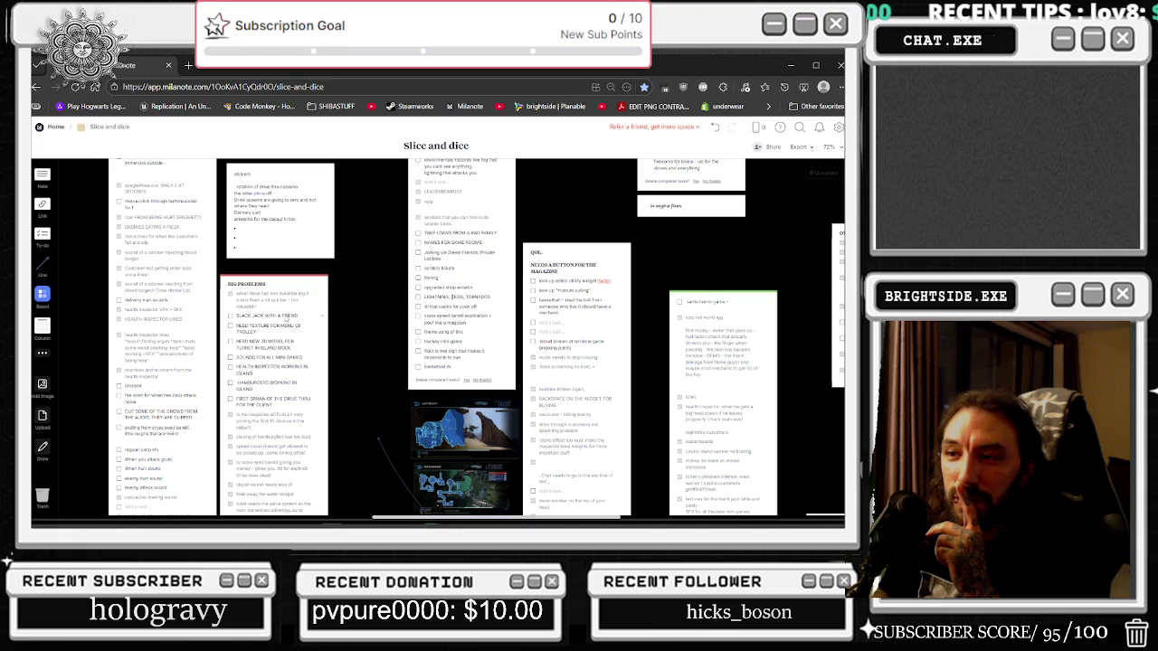
{"action": "scroll", "coordinate": [285, 317], "scroll_direction": "down", "scroll_amount": 10}
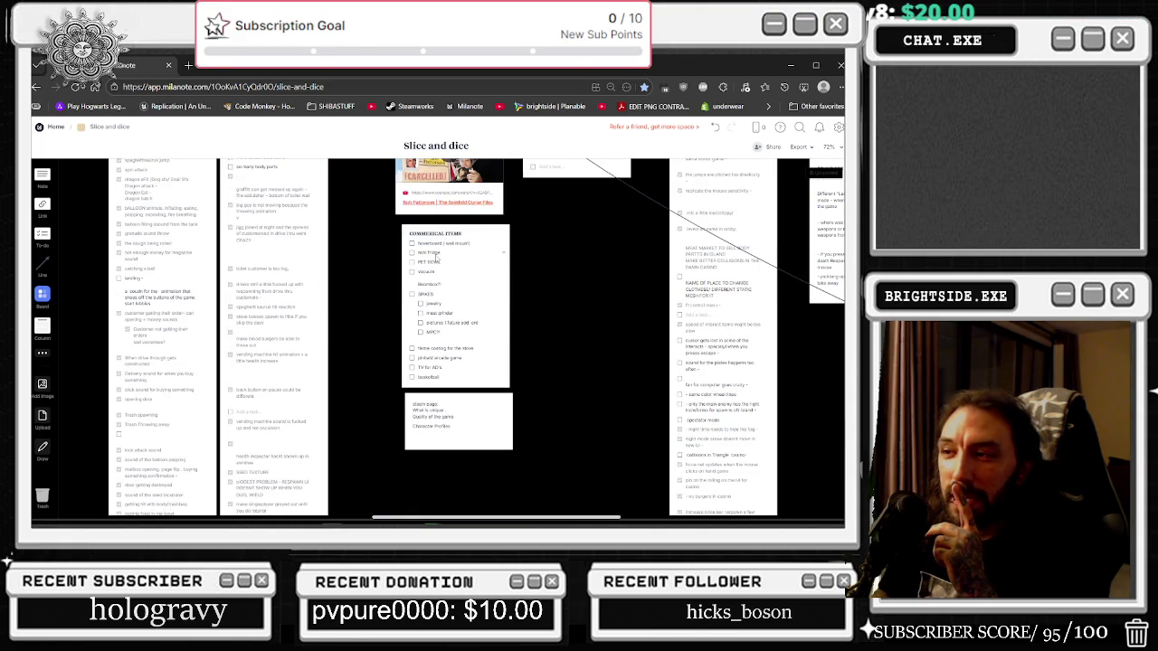
{"action": "mouse_move", "coordinate": [356, 336]}
{"action": "left_mouse_down"}
{"action": "mouse_move", "coordinate": [548, 510]}
{"action": "mouse_move", "coordinate": [510, 478]}
{"action": "left_mouse_up"}
{"action": "scroll", "coordinate": [511, 477], "scroll_direction": "up", "scroll_amount": 5}
{"action": "scroll", "coordinate": [606, 333], "scroll_direction": "up", "scroll_amount": 3}
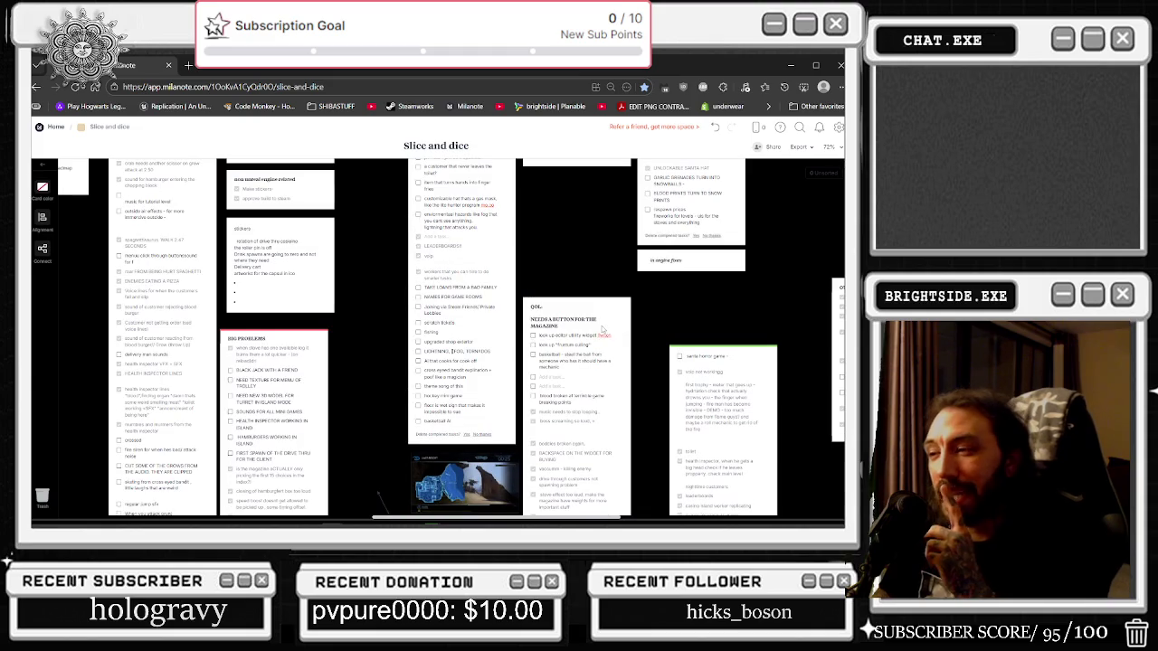
{"action": "scroll", "coordinate": [573, 318], "scroll_direction": "up", "scroll_amount": 3}
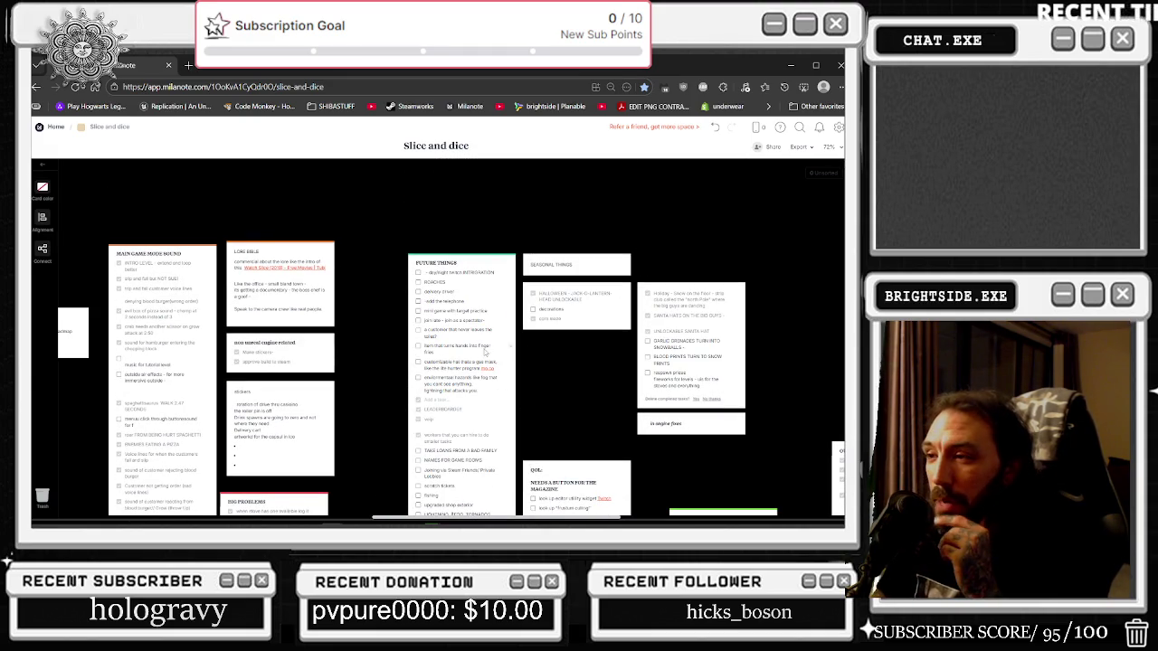
Bring up the loading Unreal project, then restore the browser window and scroll the Milanote board.
{"action": "left_click", "coordinate": [432, 515]}
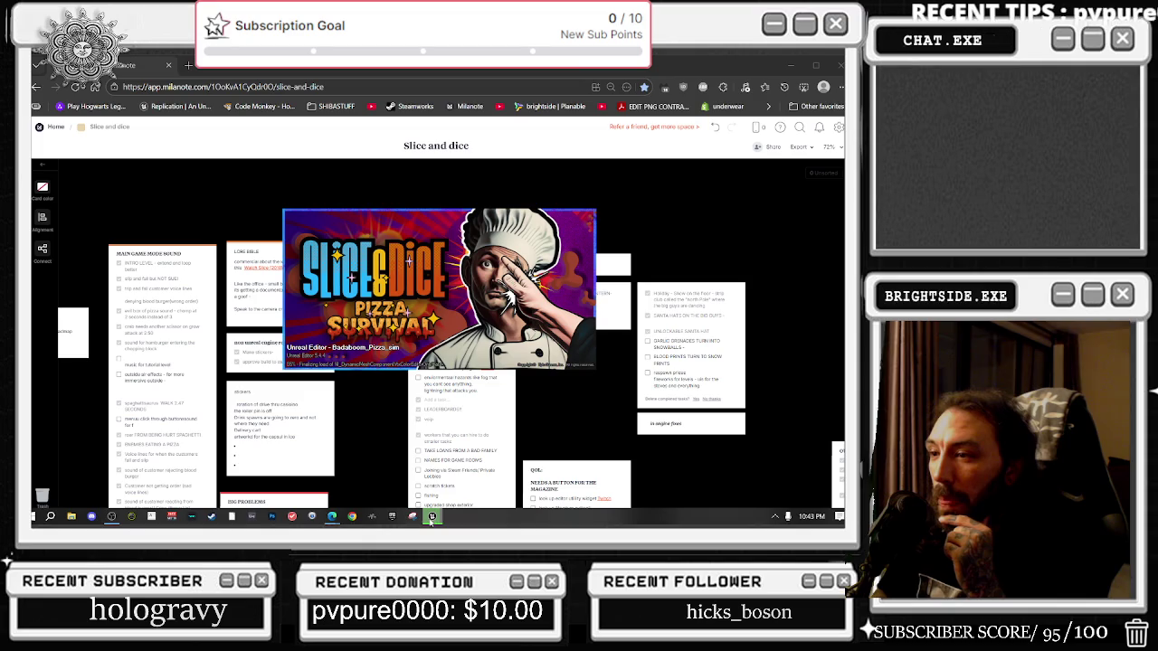
{"action": "mouse_move", "coordinate": [520, 65]}
{"action": "left_mouse_down"}
{"action": "mouse_move", "coordinate": [520, 558]}
{"action": "mouse_move", "coordinate": [522, 383]}
{"action": "left_mouse_up"}
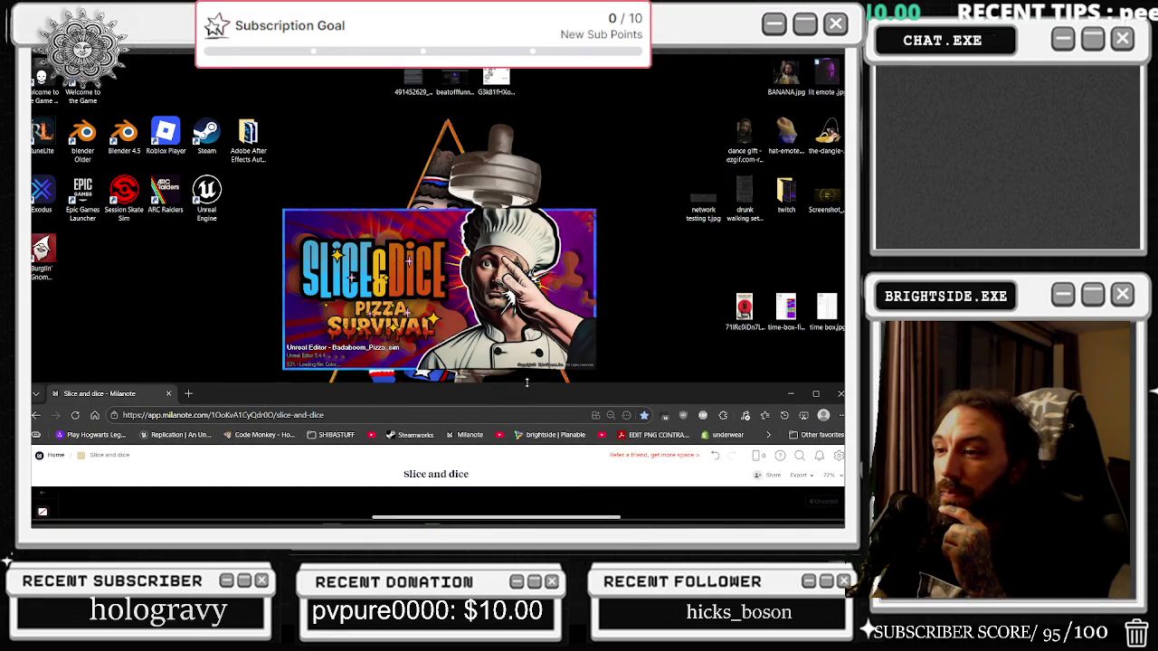
{"action": "mouse_move", "coordinate": [526, 383]}
{"action": "left_mouse_down"}
{"action": "mouse_move", "coordinate": [522, 113]}
{"action": "mouse_move", "coordinate": [412, 88]}
{"action": "mouse_move", "coordinate": [412, 54]}
{"action": "left_mouse_up"}
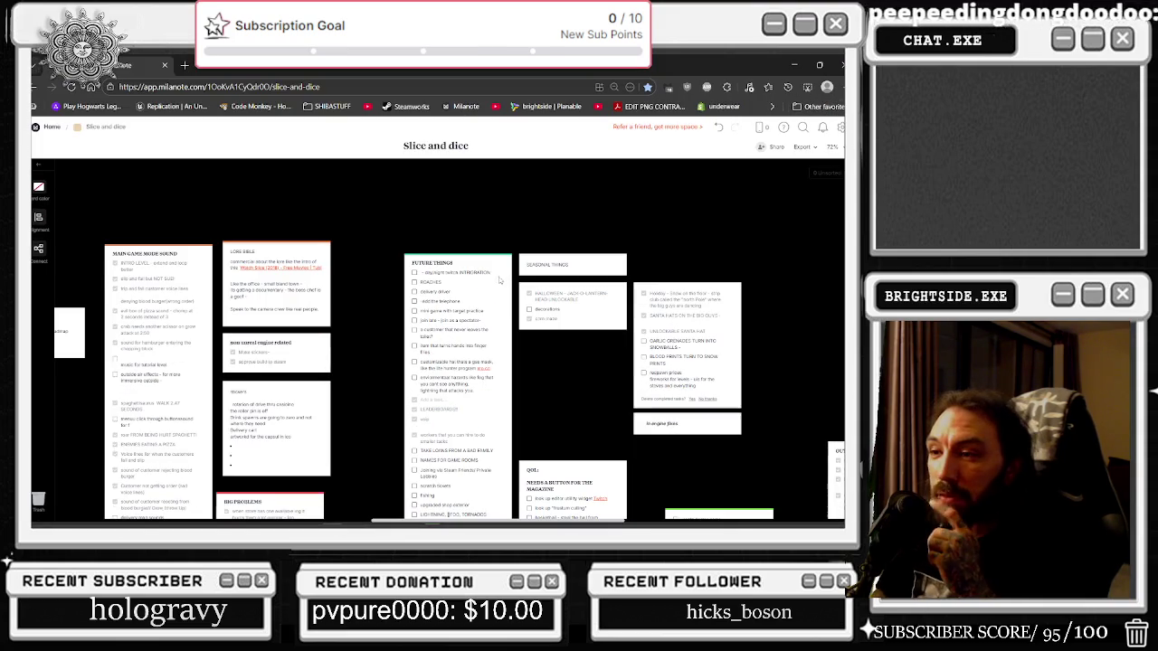
{"action": "scroll", "coordinate": [280, 257], "scroll_direction": "down", "scroll_amount": 3}
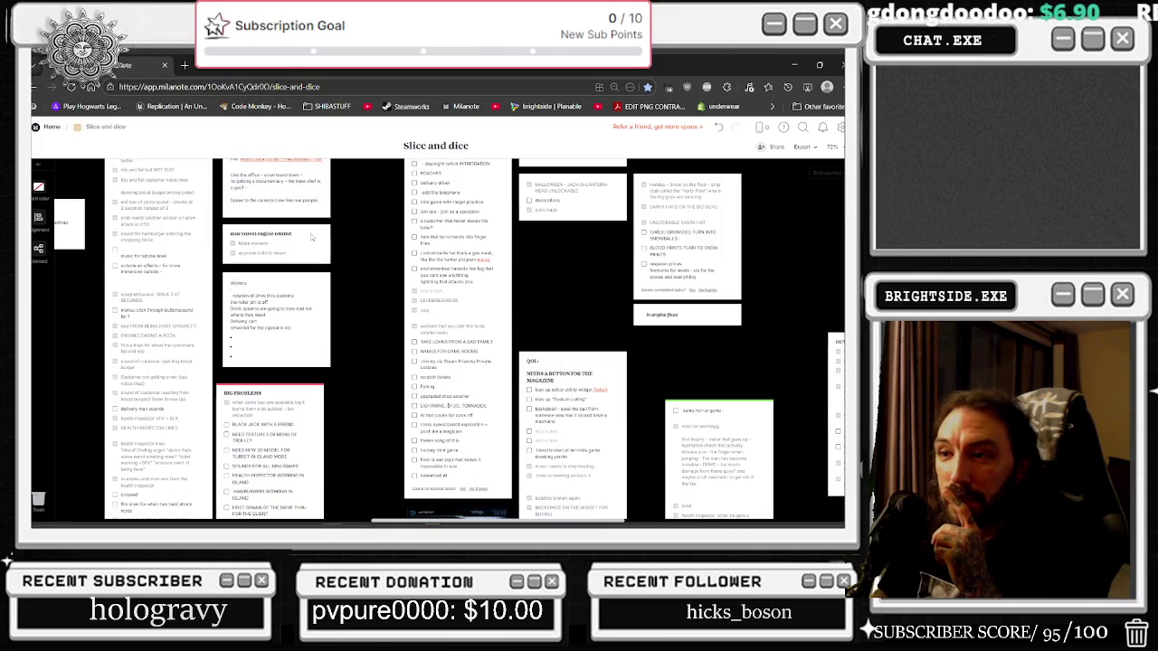
{"action": "scroll", "coordinate": [306, 244], "scroll_direction": "down", "scroll_amount": 2}
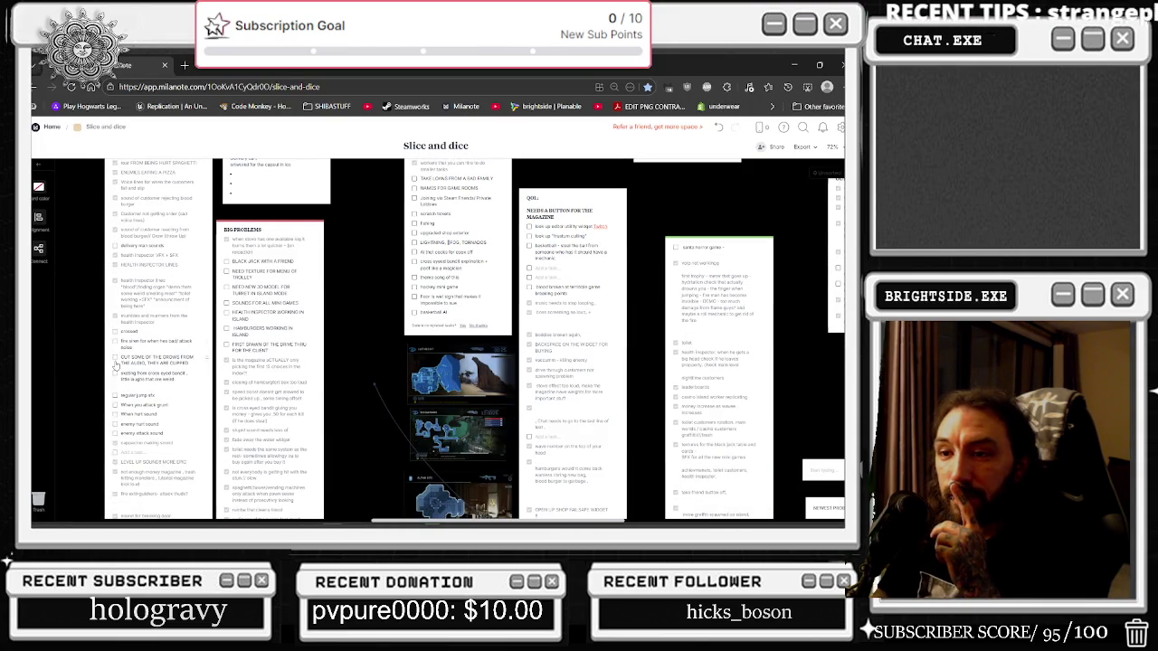
{"action": "scroll", "coordinate": [115, 364], "scroll_direction": "down", "scroll_amount": 1}
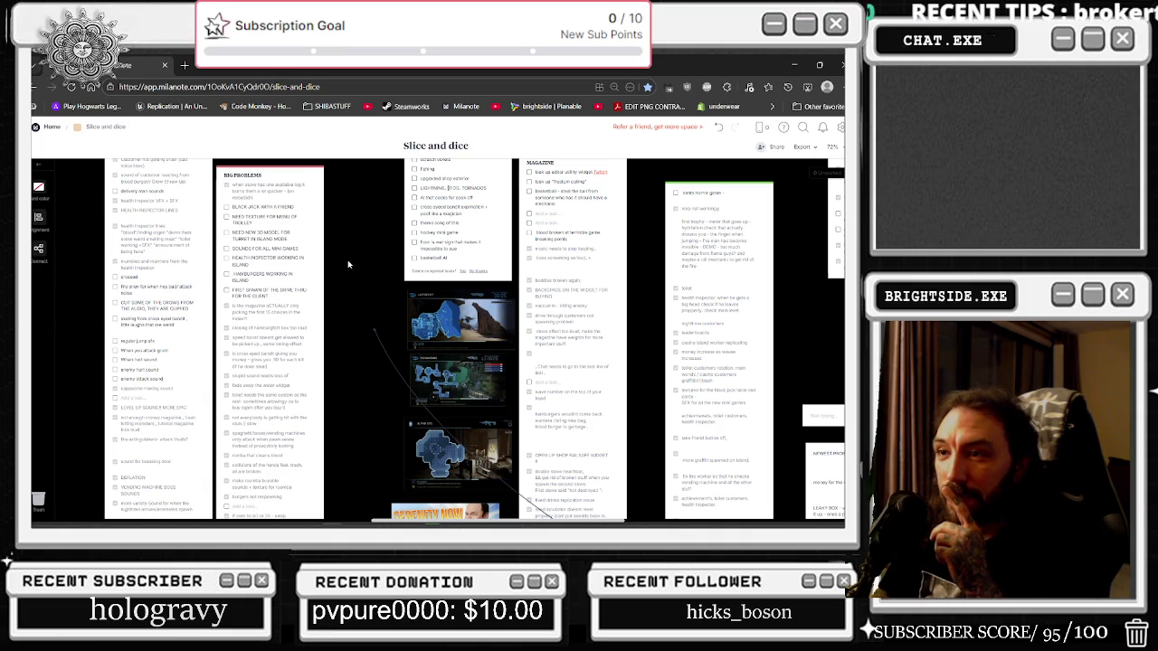
Scroll to the Commercial Items card and shift it slightly left.
{"action": "scroll", "coordinate": [509, 190], "scroll_direction": "down", "scroll_amount": 3}
{"action": "scroll", "coordinate": [509, 190], "scroll_direction": "right", "scroll_amount": 3}
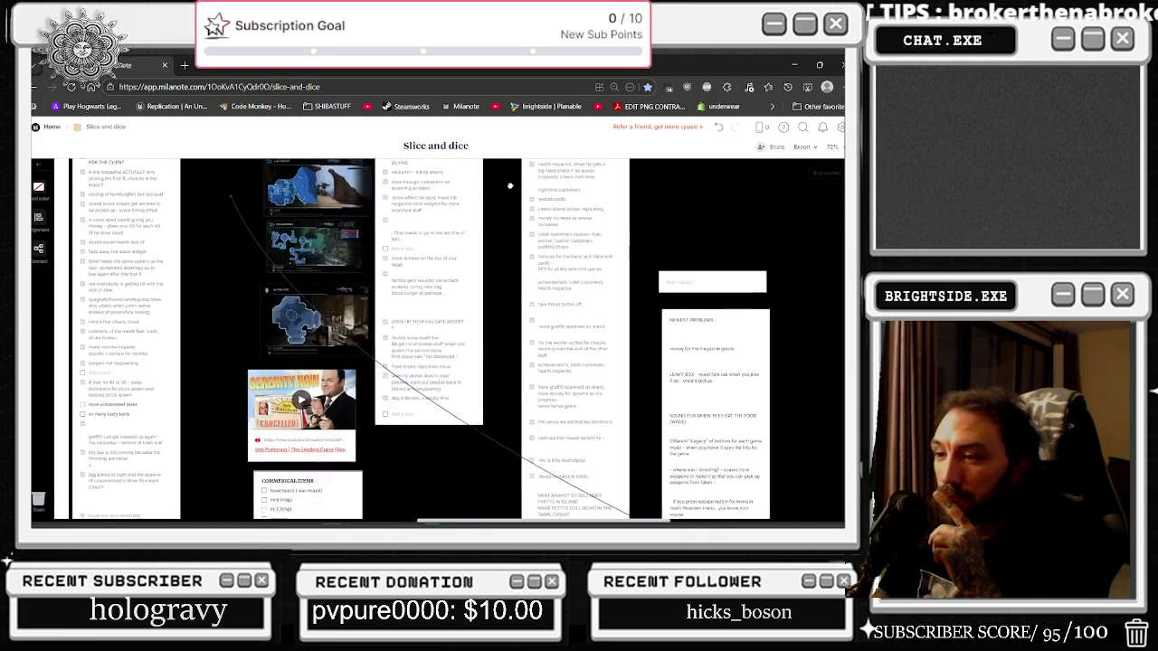
{"action": "scroll", "coordinate": [347, 369], "scroll_direction": "down", "scroll_amount": 3}
{"action": "left_click_drag", "start_coordinate": [346, 369], "coordinate": [265, 354]}
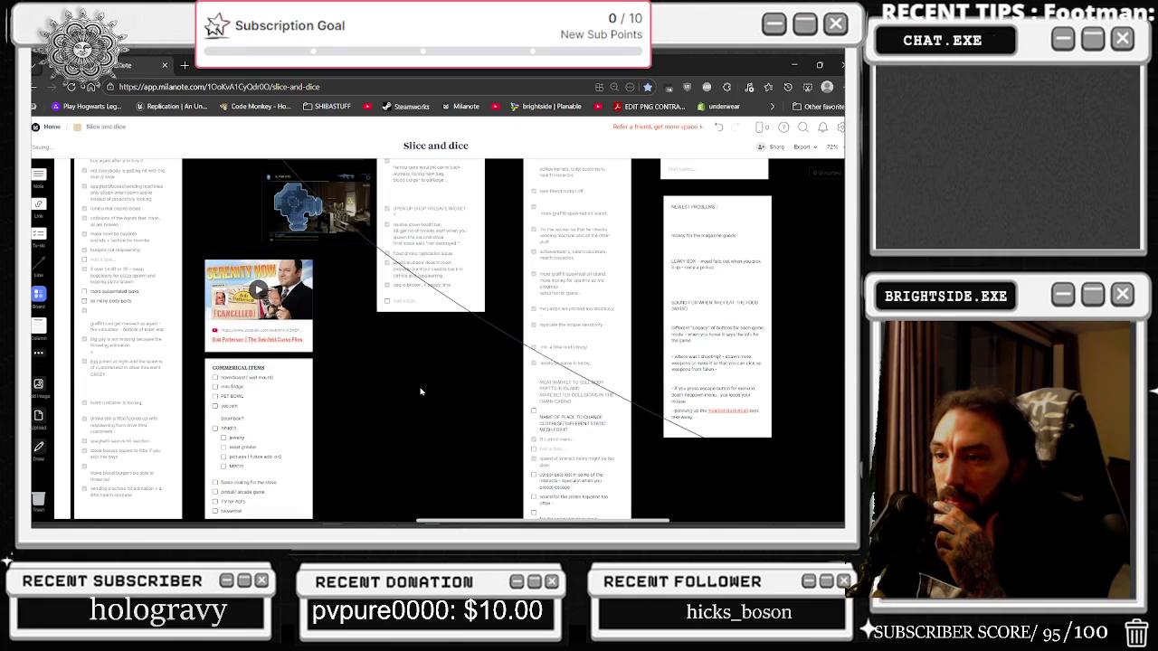
{"action": "scroll", "coordinate": [420, 395], "scroll_direction": "down", "scroll_amount": 3}
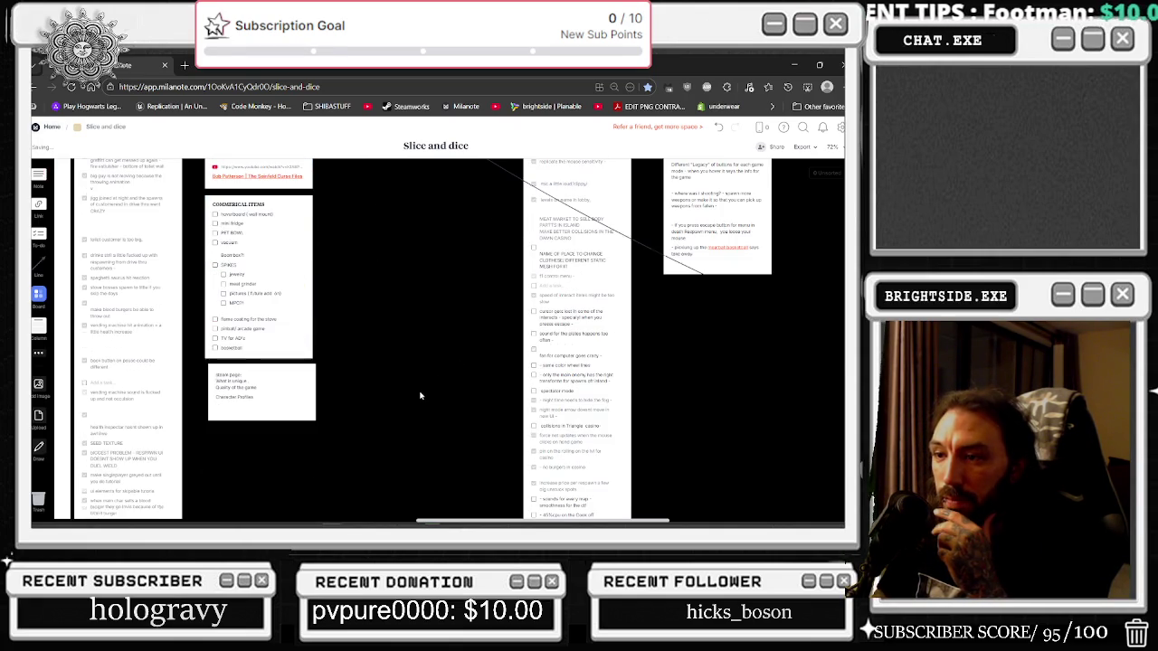
Tick off homebound, PET BOWL, vacuum and SPIKES in the Commercial Items checklist.
{"action": "left_click", "coordinate": [215, 214]}
{"action": "left_click", "coordinate": [215, 232]}
{"action": "left_click", "coordinate": [215, 242]}
{"action": "left_click", "coordinate": [215, 264]}
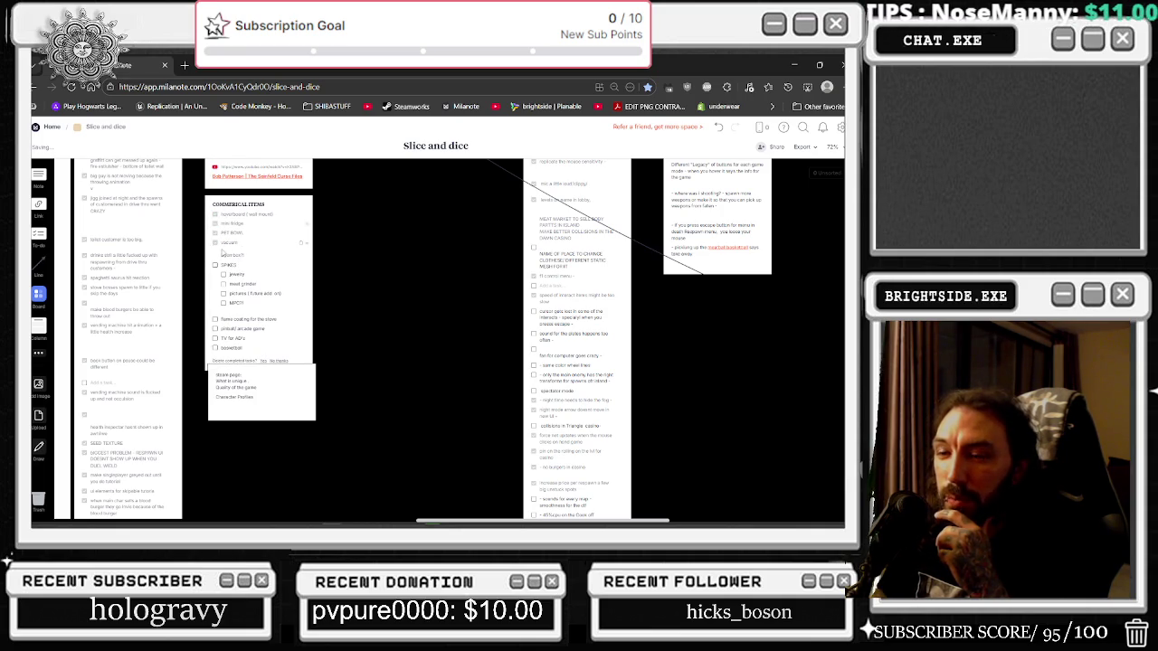
Insert a blank line in the Commercial Items checklist and move MPC? above SPIKES.
{"action": "left_click", "coordinate": [222, 256]}
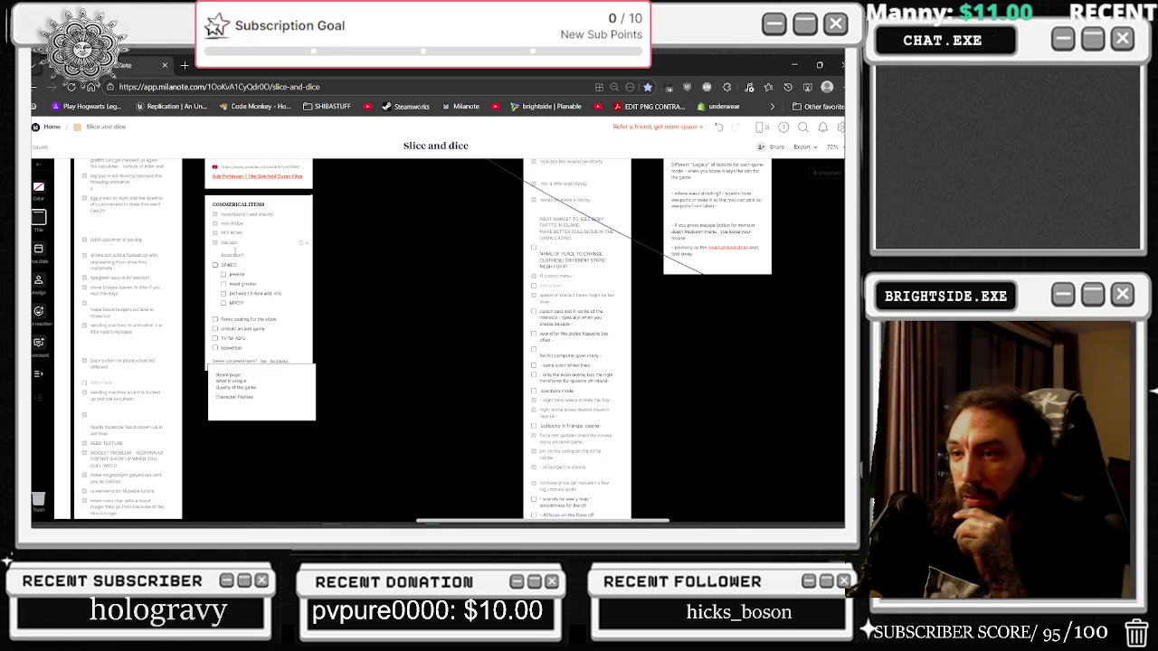
{"action": "key", "text": "Return"}
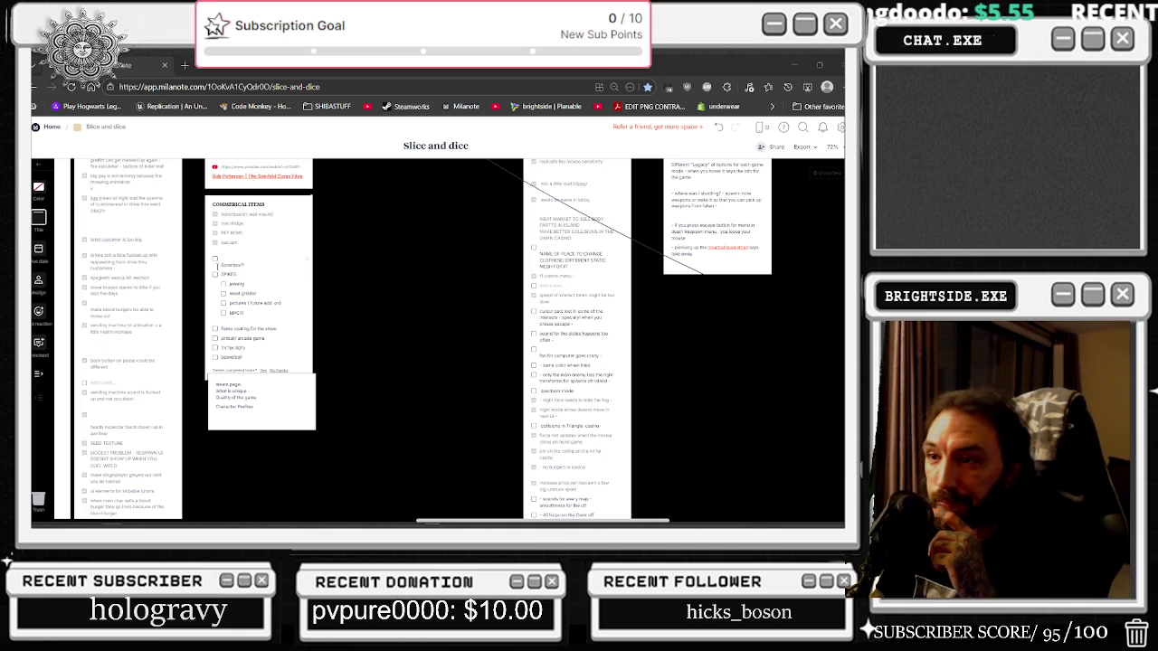
{"action": "left_click", "coordinate": [216, 261]}
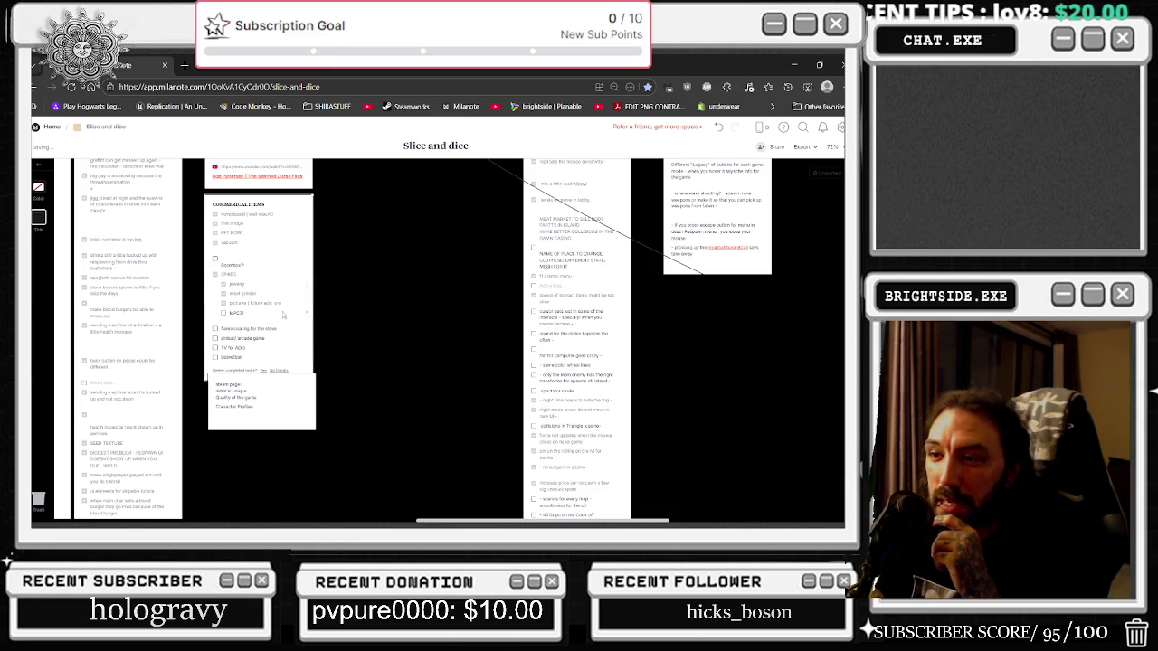
{"action": "left_click_drag", "start_coordinate": [292, 275], "coordinate": [286, 270]}
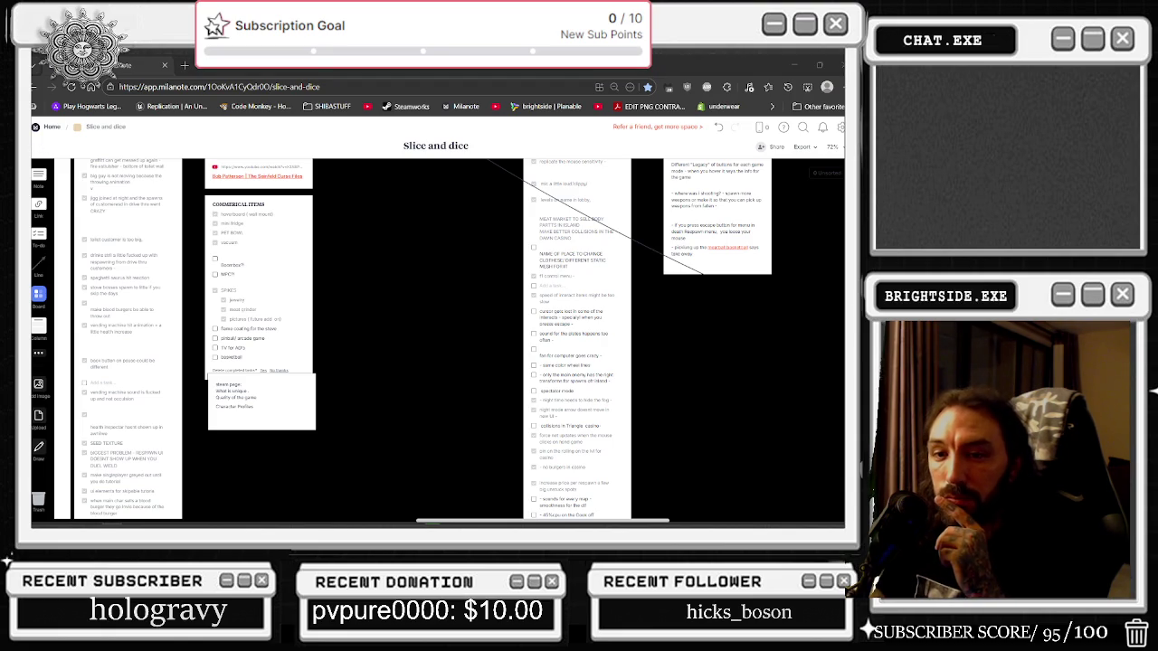
Place the lower note just under the Commercial Items card and tick off gameboy.
{"action": "left_click_drag", "start_coordinate": [369, 372], "coordinate": [286, 423]}
{"action": "left_click_drag", "start_coordinate": [397, 486], "coordinate": [204, 400]}
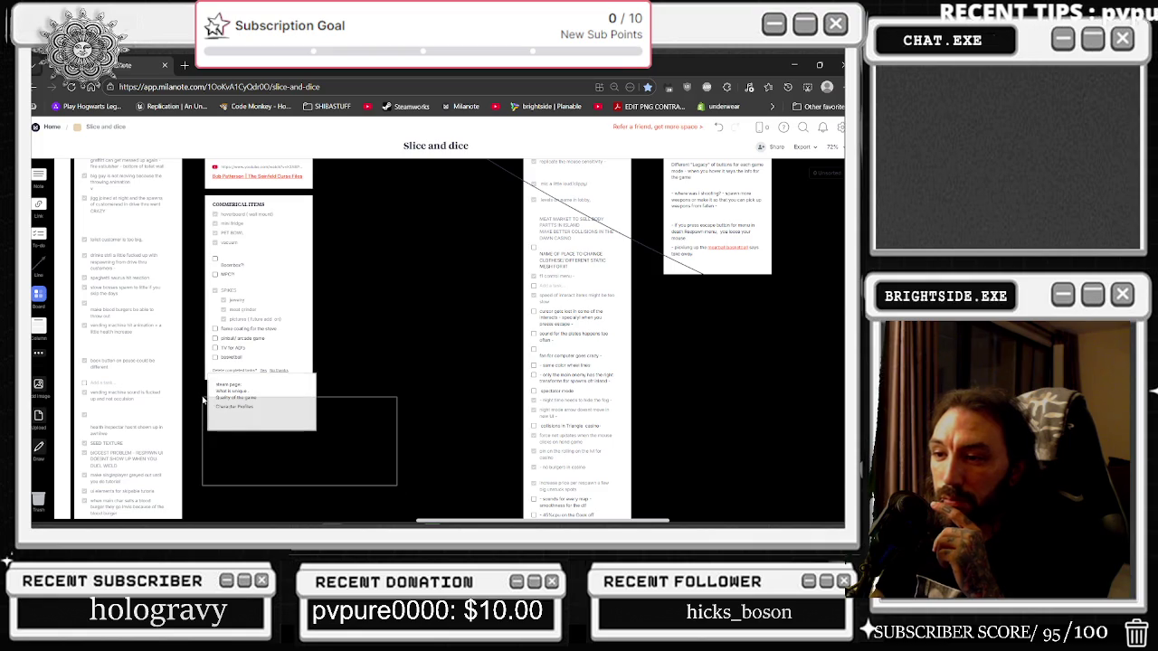
{"action": "left_click_drag", "start_coordinate": [308, 403], "coordinate": [295, 406]}
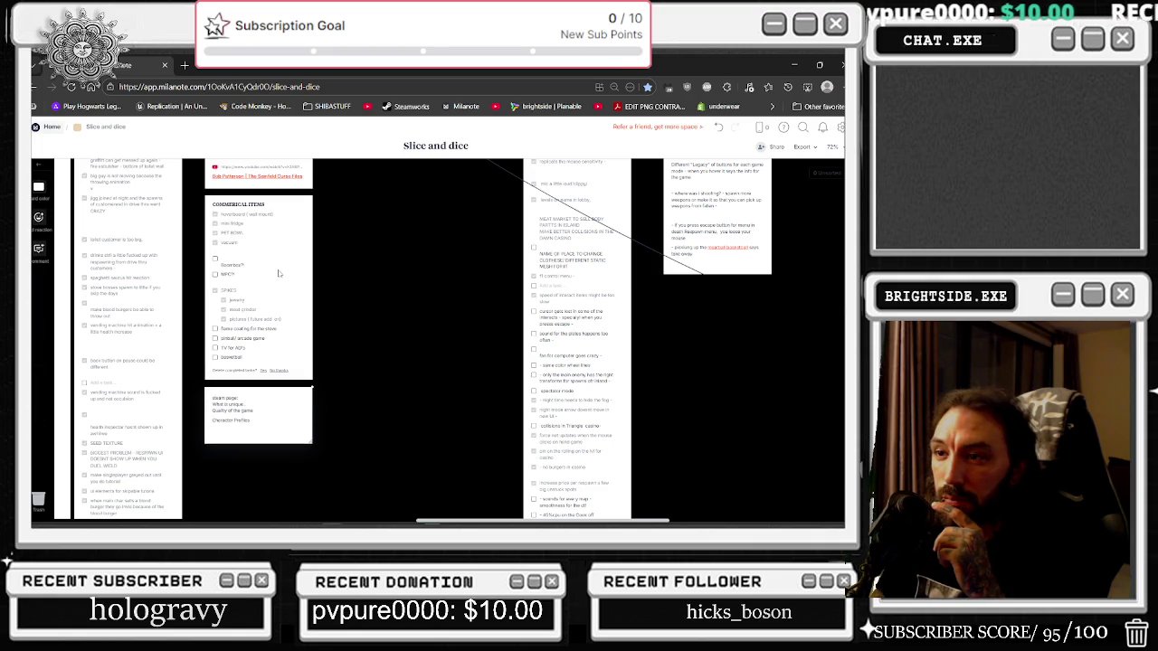
{"action": "left_click", "coordinate": [258, 340]}
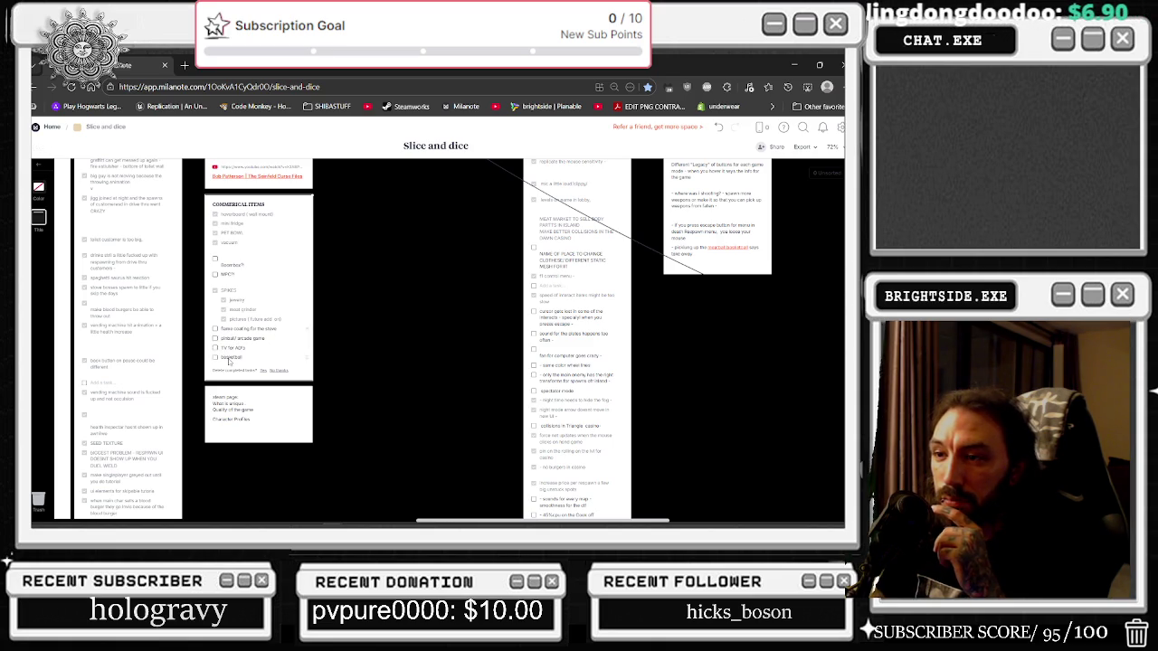
{"action": "left_click", "coordinate": [216, 358]}
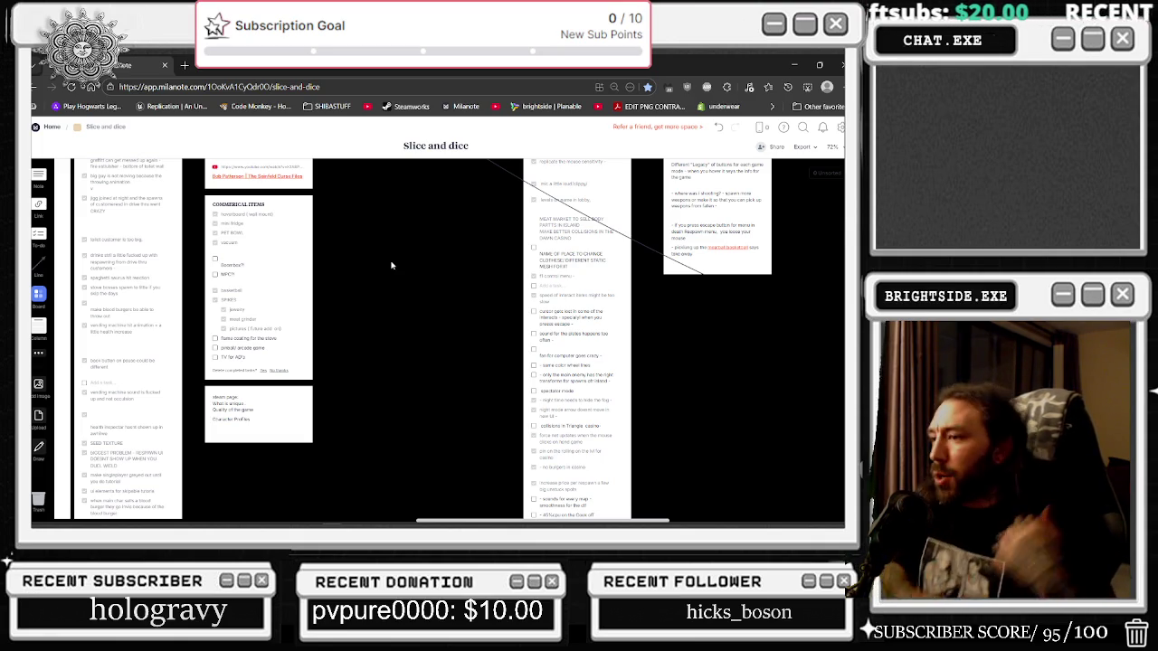
Move the basketball and blood broken items from the QoL card into the left card.
{"action": "scroll", "coordinate": [390, 336], "scroll_direction": "down", "scroll_amount": 10}
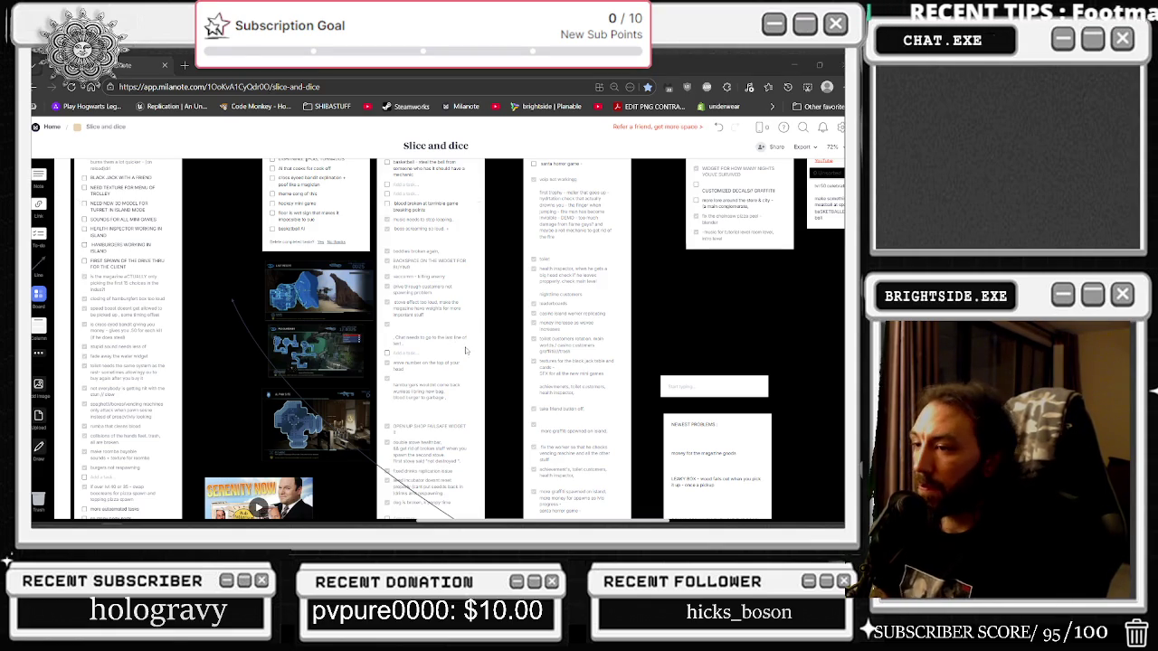
{"action": "scroll", "coordinate": [496, 321], "scroll_direction": "up", "scroll_amount": 3}
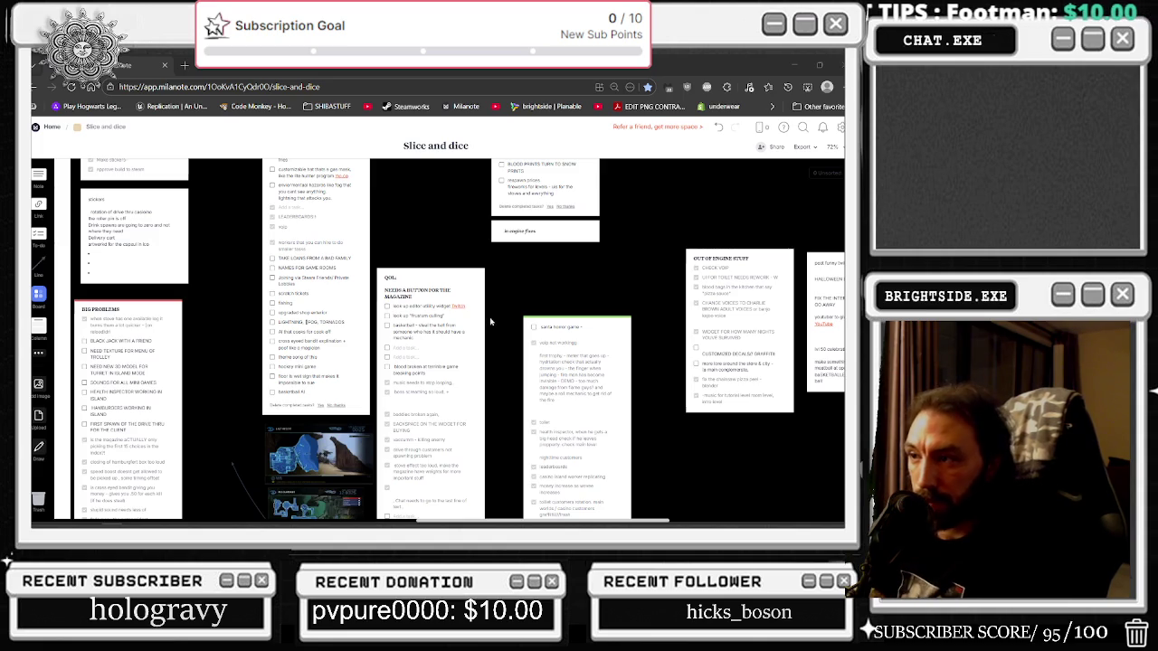
{"action": "scroll", "coordinate": [483, 313], "scroll_direction": "down", "scroll_amount": 1}
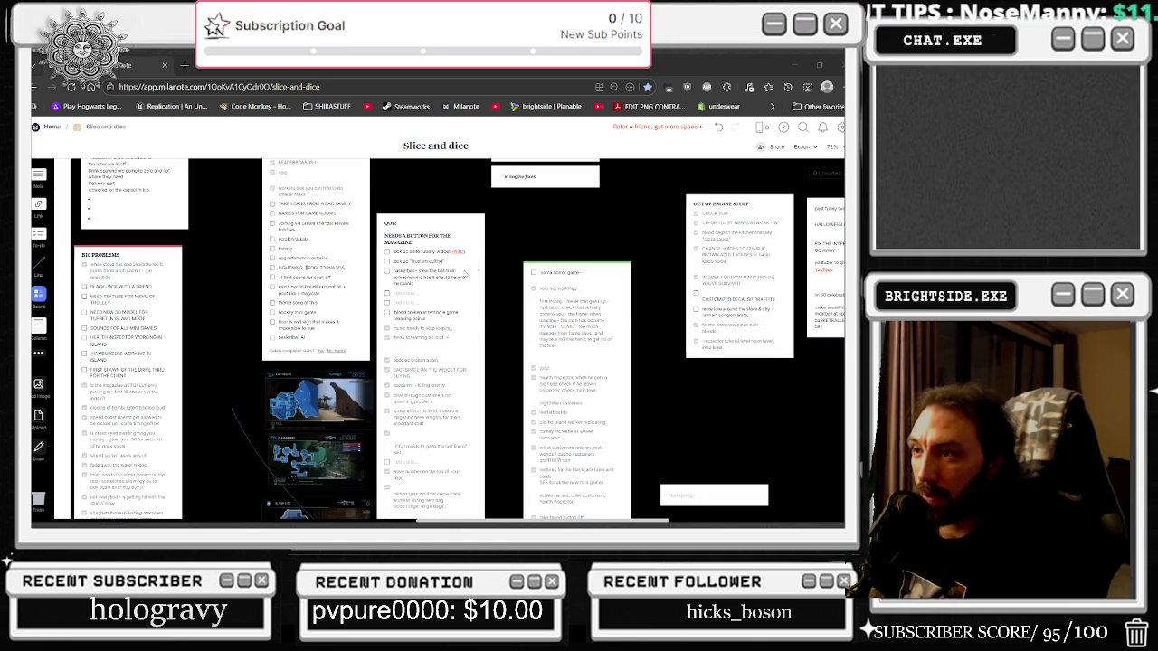
{"action": "scroll", "coordinate": [465, 281], "scroll_direction": "up", "scroll_amount": 2}
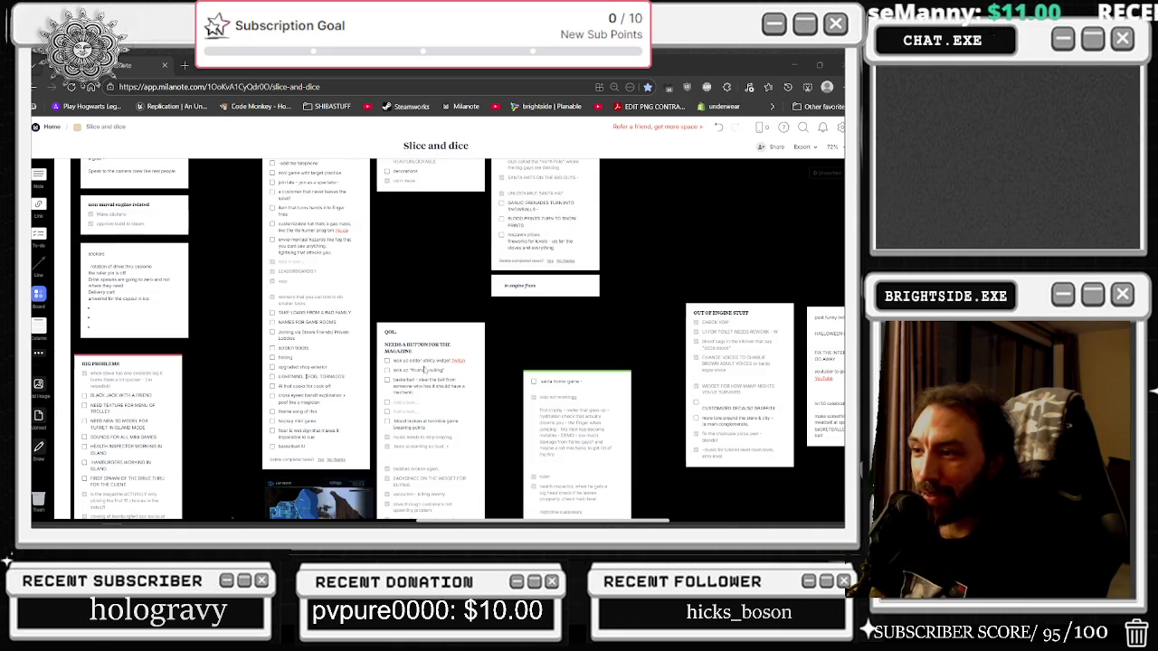
{"action": "mouse_move", "coordinate": [475, 388]}
{"action": "left_mouse_down"}
{"action": "mouse_move", "coordinate": [339, 396]}
{"action": "mouse_move", "coordinate": [335, 447]}
{"action": "left_mouse_up"}
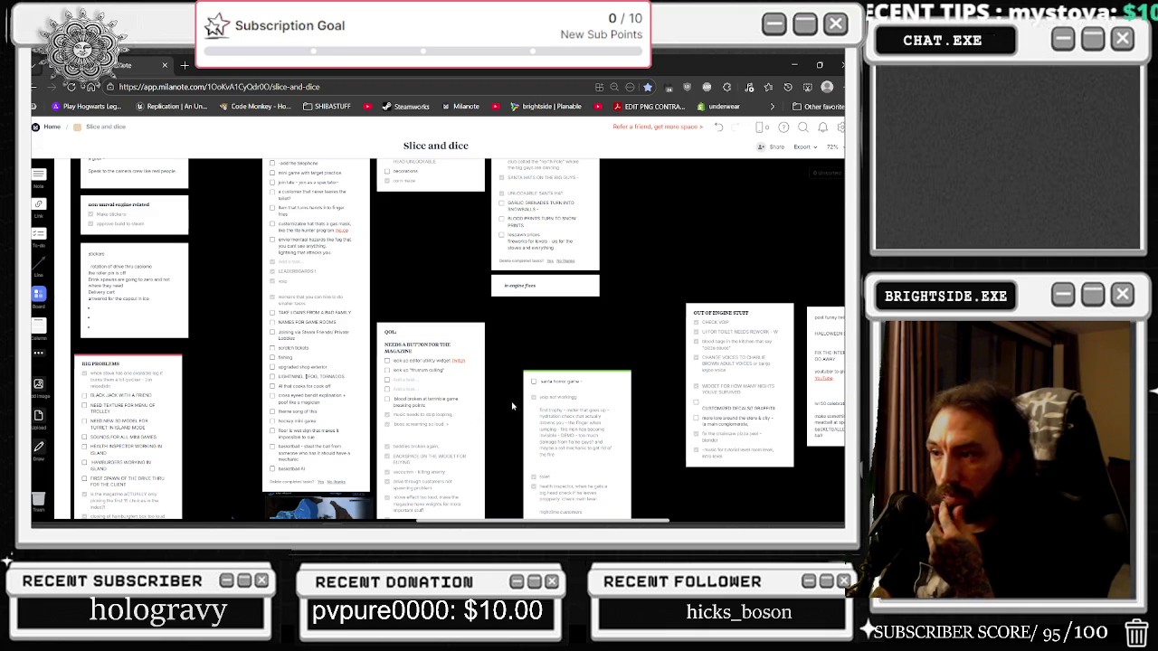
{"action": "scroll", "coordinate": [471, 395], "scroll_direction": "down", "scroll_amount": 2}
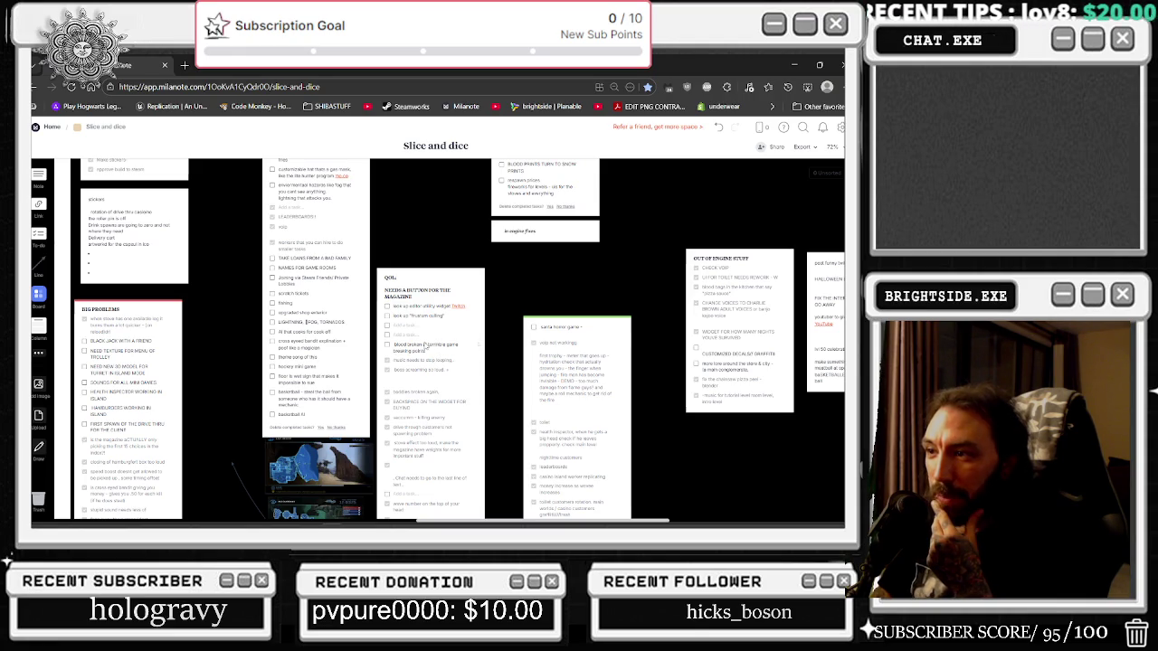
{"action": "mouse_move", "coordinate": [479, 344]}
{"action": "left_mouse_down"}
{"action": "mouse_move", "coordinate": [466, 349]}
{"action": "mouse_move", "coordinate": [334, 217]}
{"action": "left_mouse_up"}
{"action": "scroll", "coordinate": [480, 359], "scroll_direction": "down", "scroll_amount": 5}
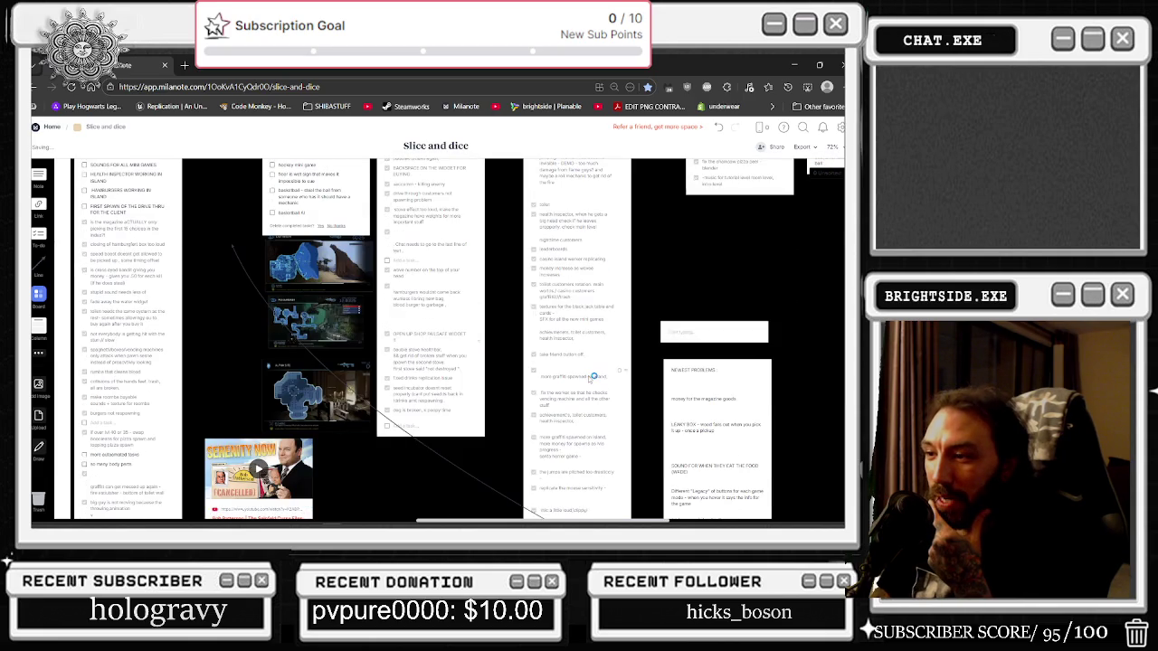
{"action": "scroll", "coordinate": [593, 375], "scroll_direction": "down", "scroll_amount": 3}
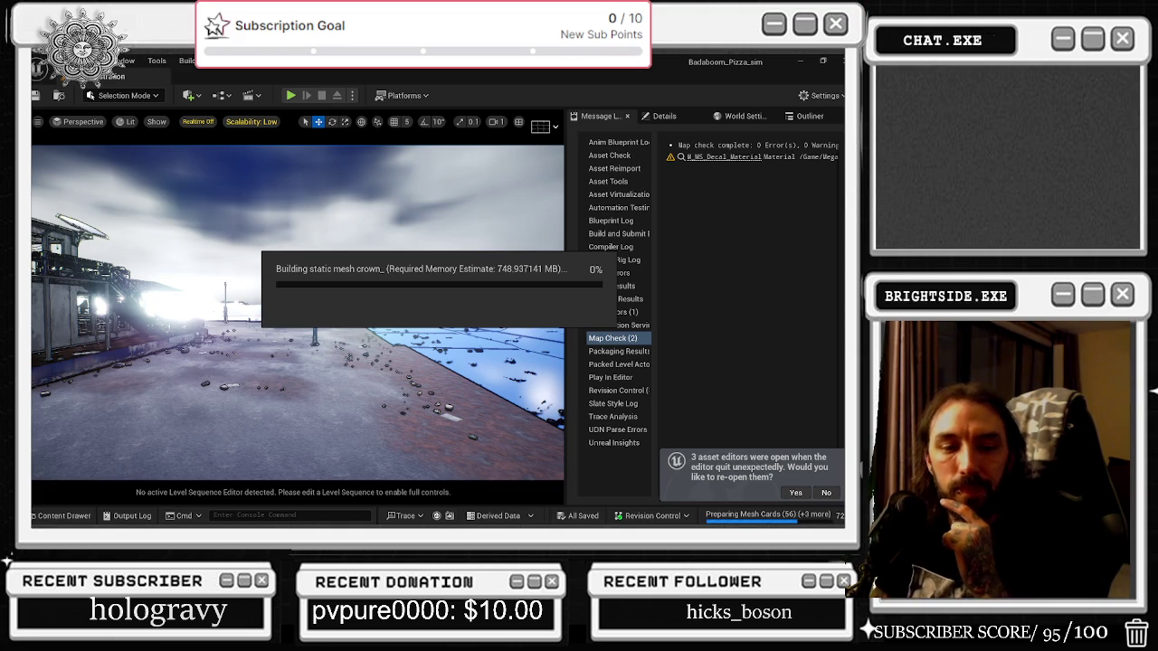
Glance at the Twitch stream page, return to Unreal, and open Task Manager.
{"action": "key", "text": "alt+Tab"}
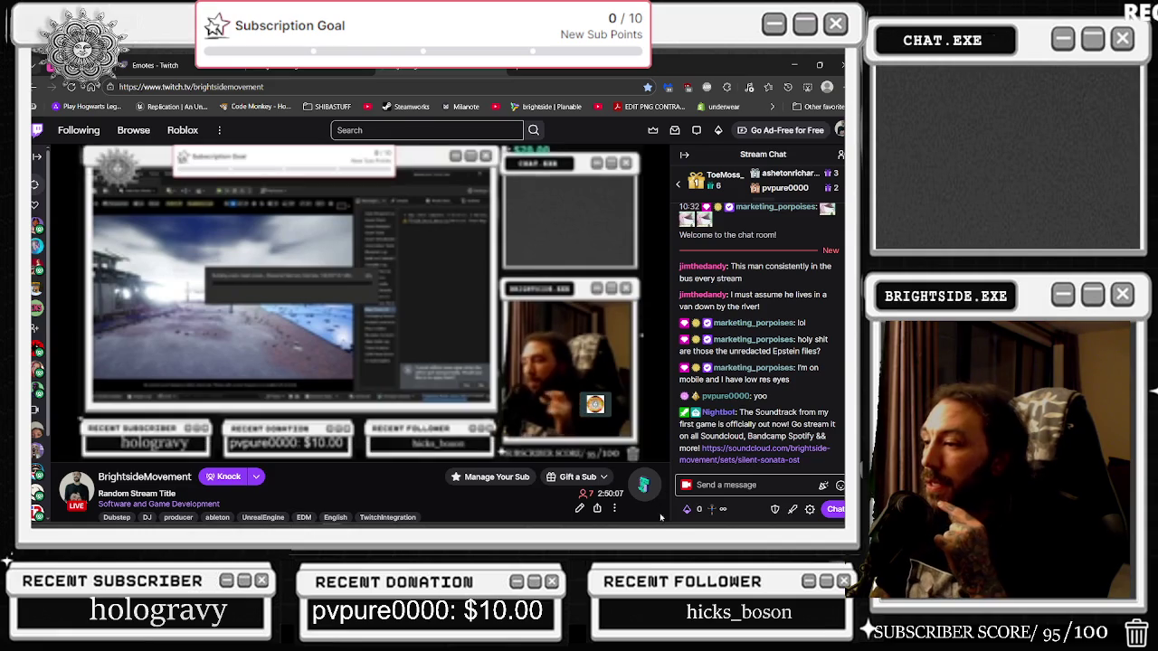
{"action": "key", "text": "alt+Tab"}
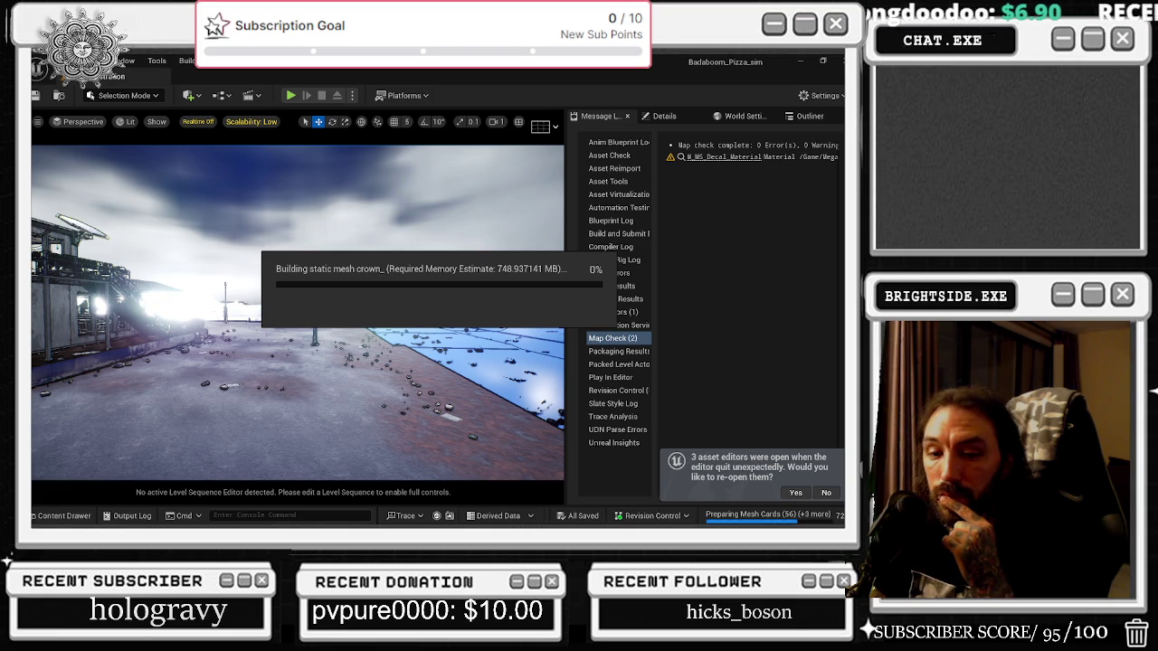
{"action": "key", "text": "ctrl+shift+Escape"}
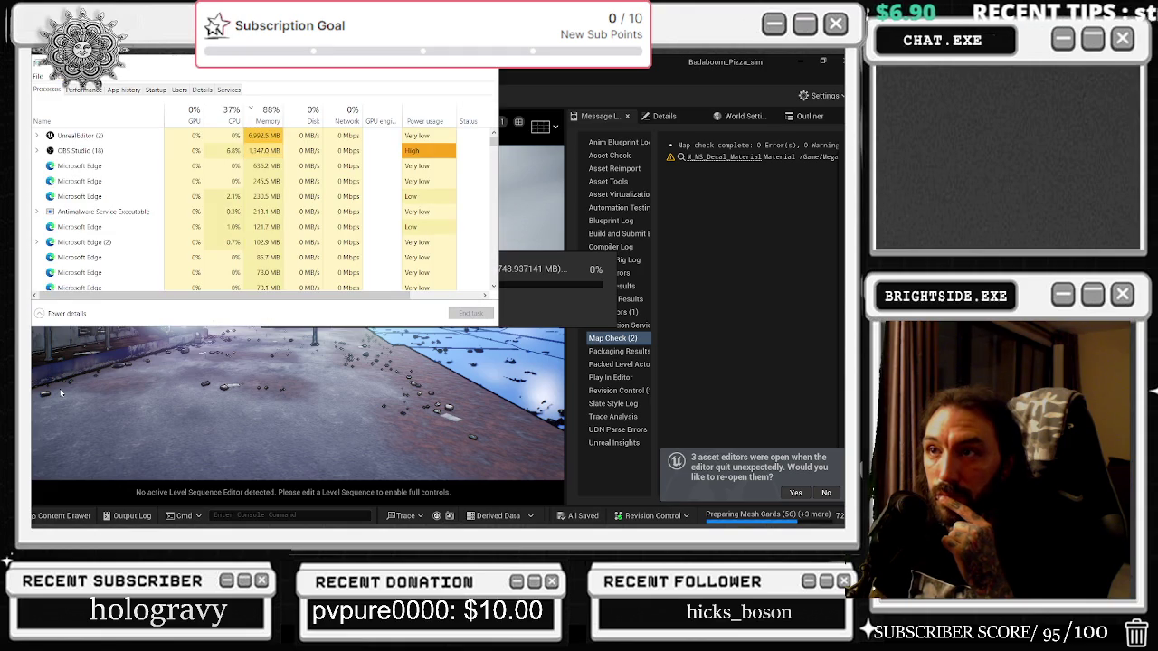
End the Microsoft Office Click-to-Run process and move Task Manager off the viewport.
{"action": "left_click", "coordinate": [107, 211]}
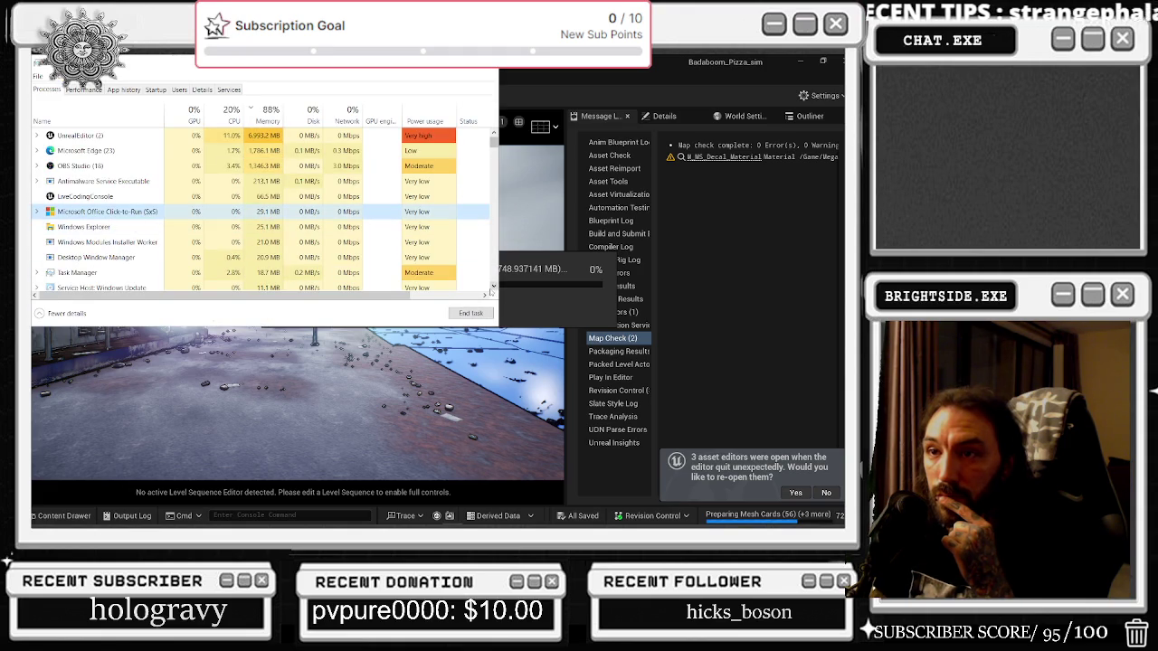
{"action": "mouse_move", "coordinate": [755, 525]}
{"action": "key", "text": "Delete"}
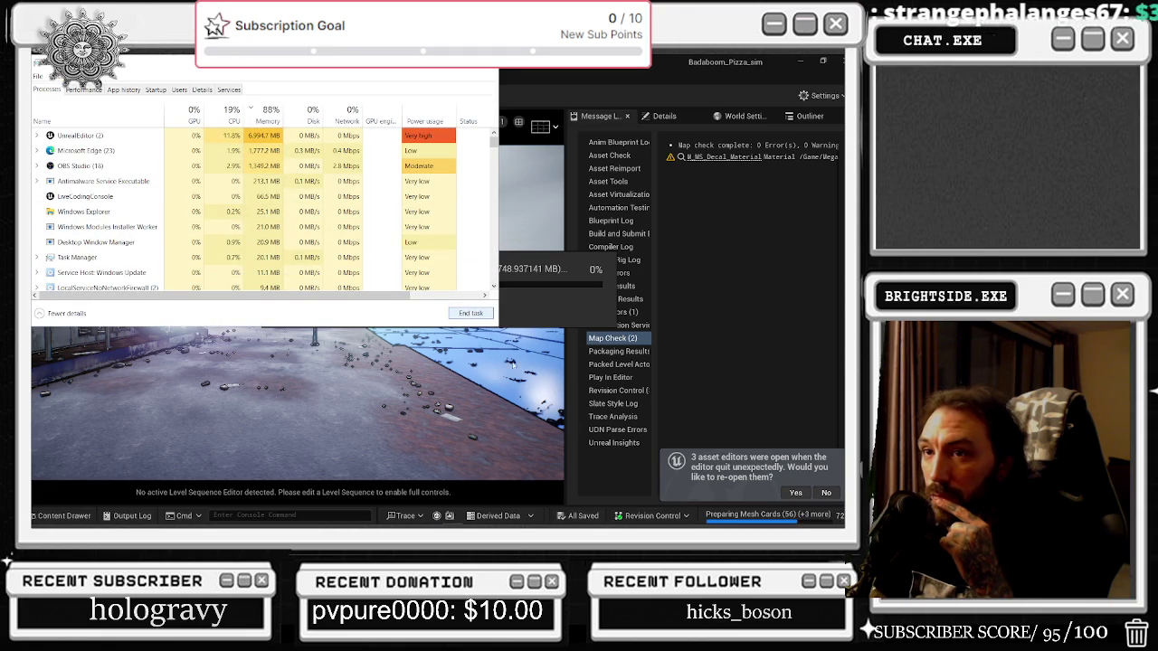
{"action": "mouse_move", "coordinate": [362, 61]}
{"action": "left_mouse_down"}
{"action": "mouse_move", "coordinate": [370, 137]}
{"action": "mouse_move", "coordinate": [804, 259]}
{"action": "mouse_move", "coordinate": [809, 331]}
{"action": "left_mouse_up"}
Exit a background tray app from the hidden icons and move Task Manager aside.
{"action": "left_click", "coordinate": [762, 517]}
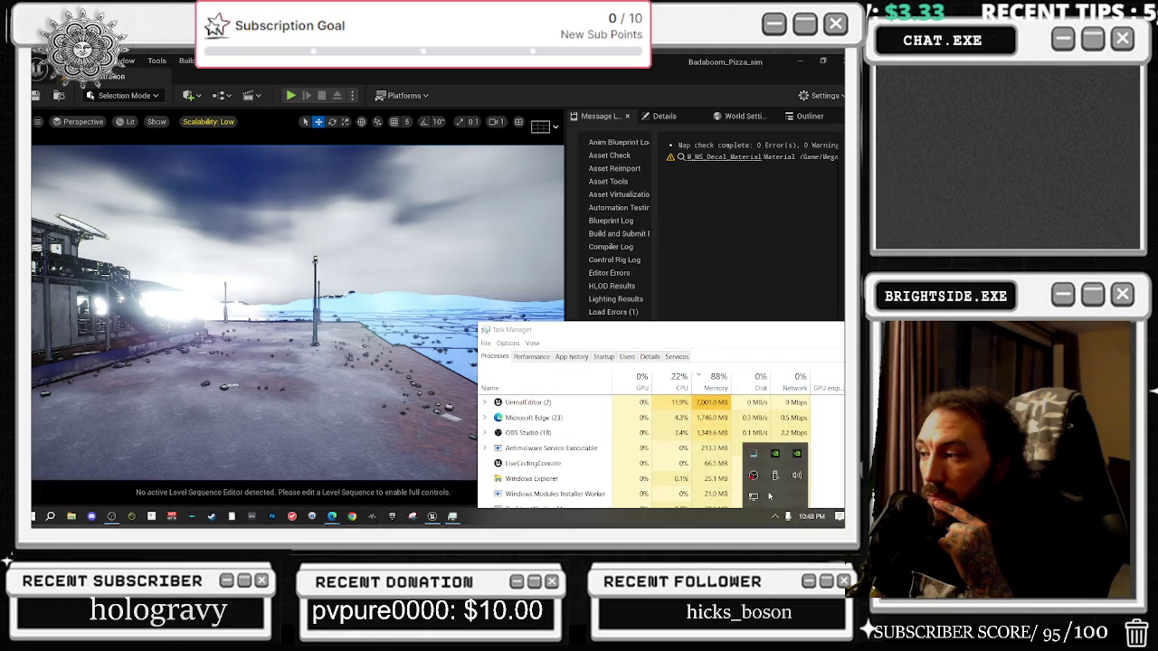
{"action": "right_click", "coordinate": [775, 477]}
{"action": "left_click", "coordinate": [779, 480]}
{"action": "mouse_move", "coordinate": [688, 339]}
{"action": "left_mouse_down"}
{"action": "mouse_move", "coordinate": [552, 443]}
{"action": "mouse_move", "coordinate": [235, 341]}
{"action": "mouse_move", "coordinate": [36, 343]}
{"action": "left_mouse_up"}
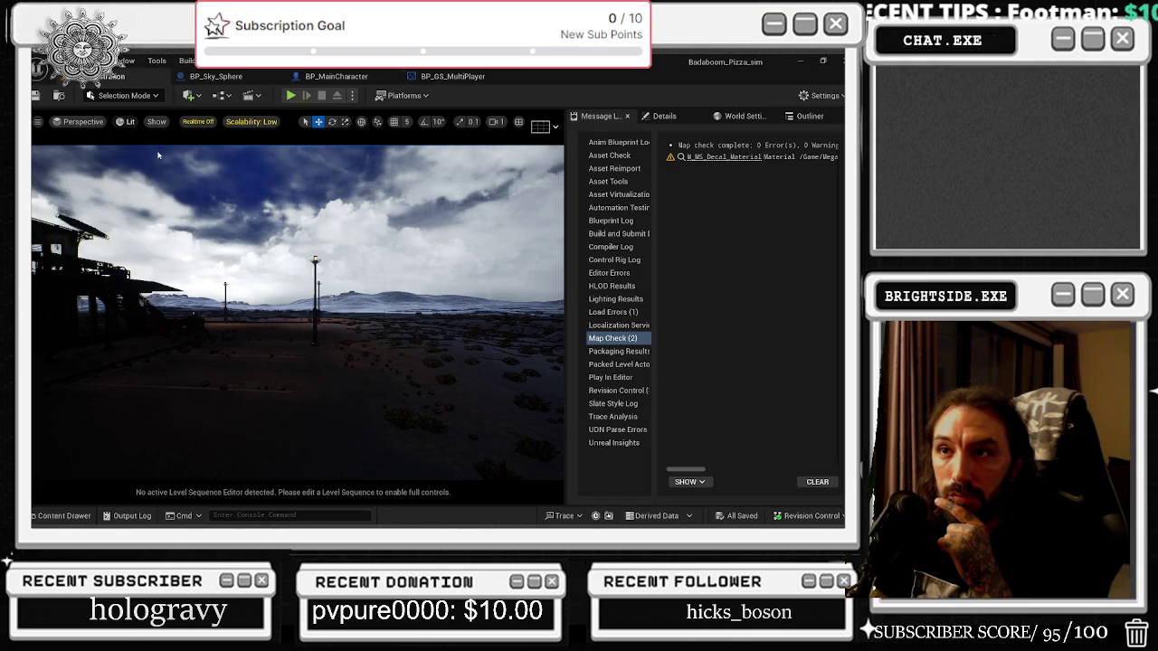
Switch the level viewport's view mode from Lit to Unlit.
{"action": "left_click", "coordinate": [127, 122]}
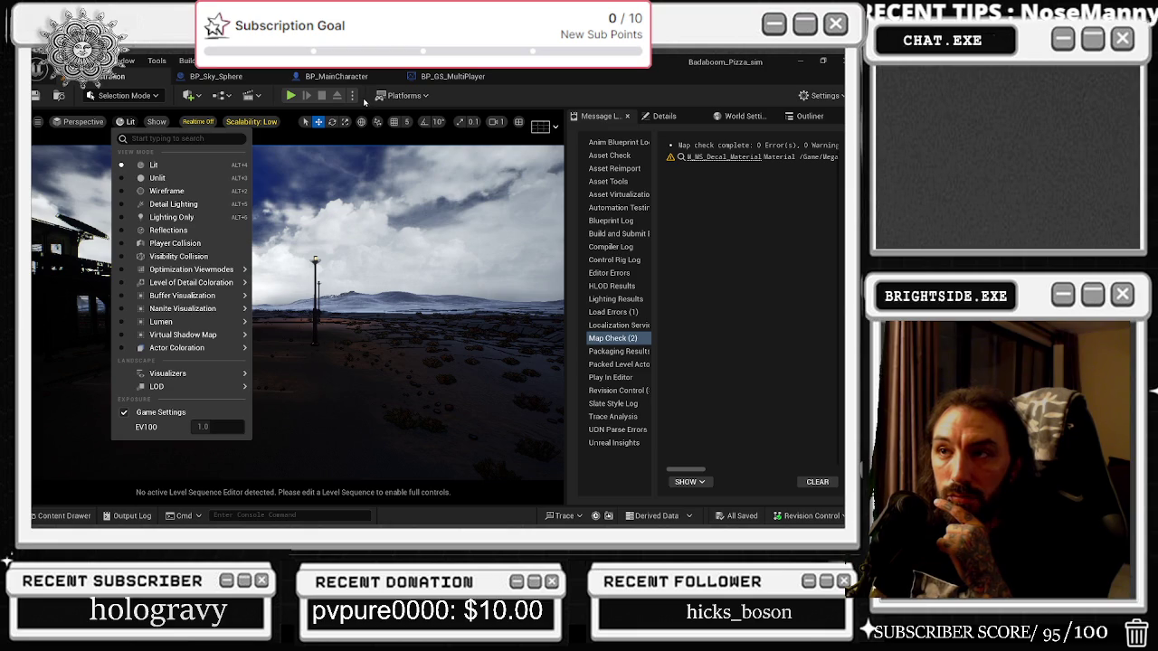
{"action": "mouse_move", "coordinate": [181, 308]}
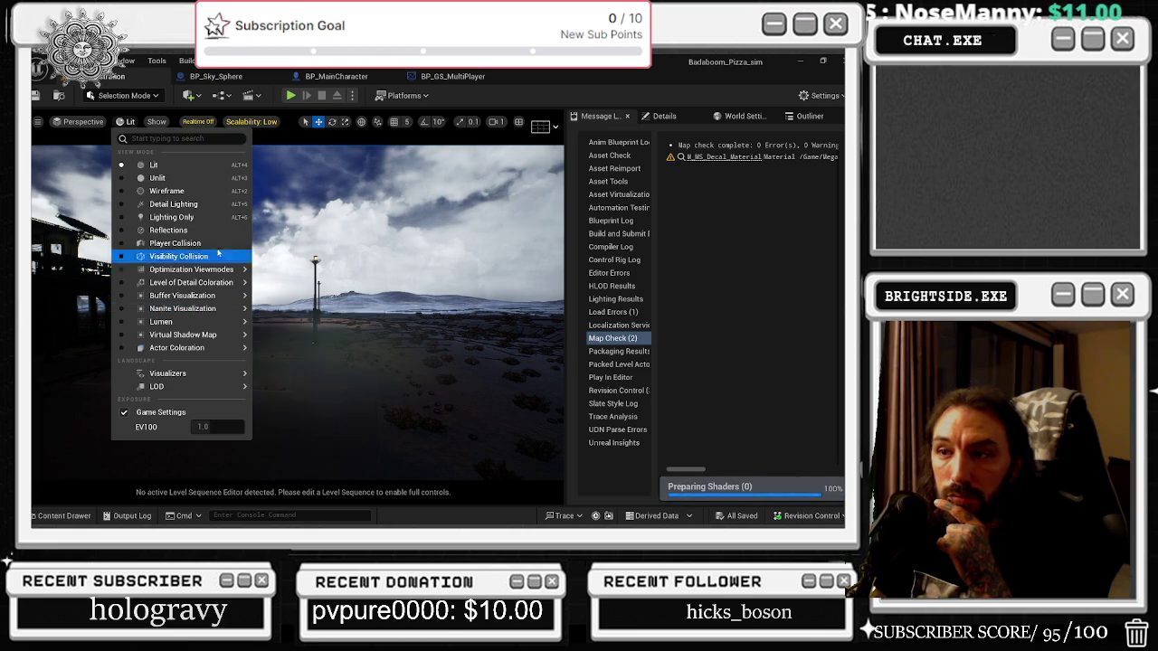
{"action": "left_click", "coordinate": [158, 178]}
Set engine scalability to Low, centre the green building and show the ground piece's details.
{"action": "left_click", "coordinate": [259, 121]}
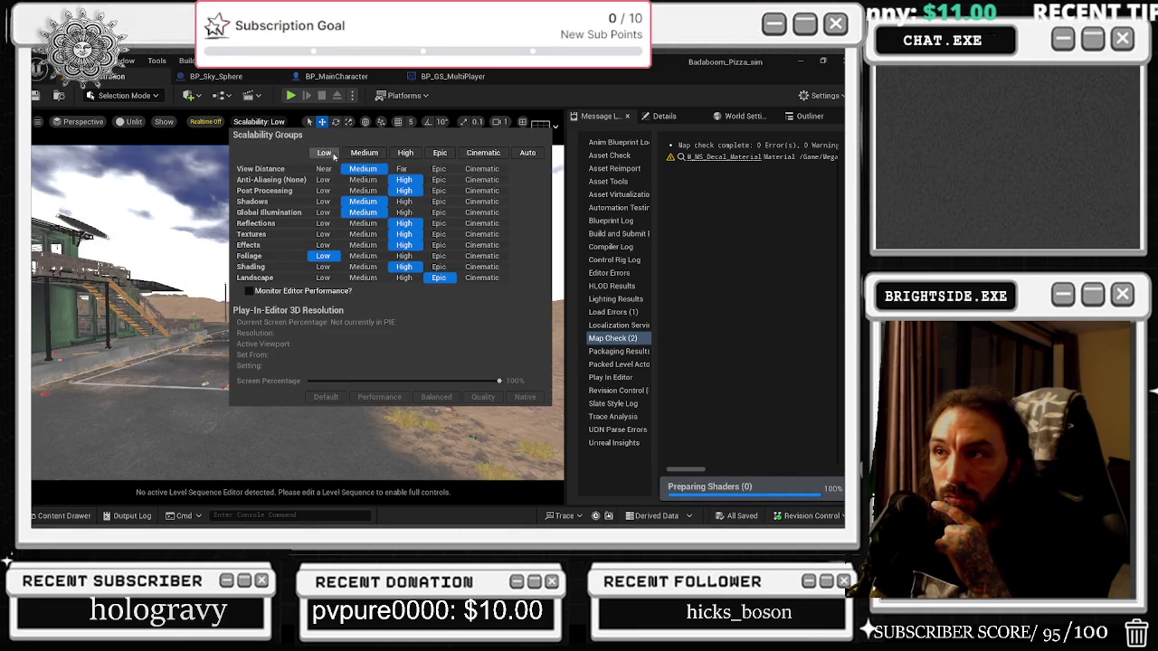
{"action": "left_click", "coordinate": [333, 155]}
{"action": "left_click", "coordinate": [242, 387]}
{"action": "mouse_move", "coordinate": [242, 386]}
{"action": "left_mouse_down"}
{"action": "mouse_move", "coordinate": [163, 386]}
{"action": "mouse_move", "coordinate": [271, 386]}
{"action": "mouse_move", "coordinate": [208, 353]}
{"action": "left_mouse_up"}
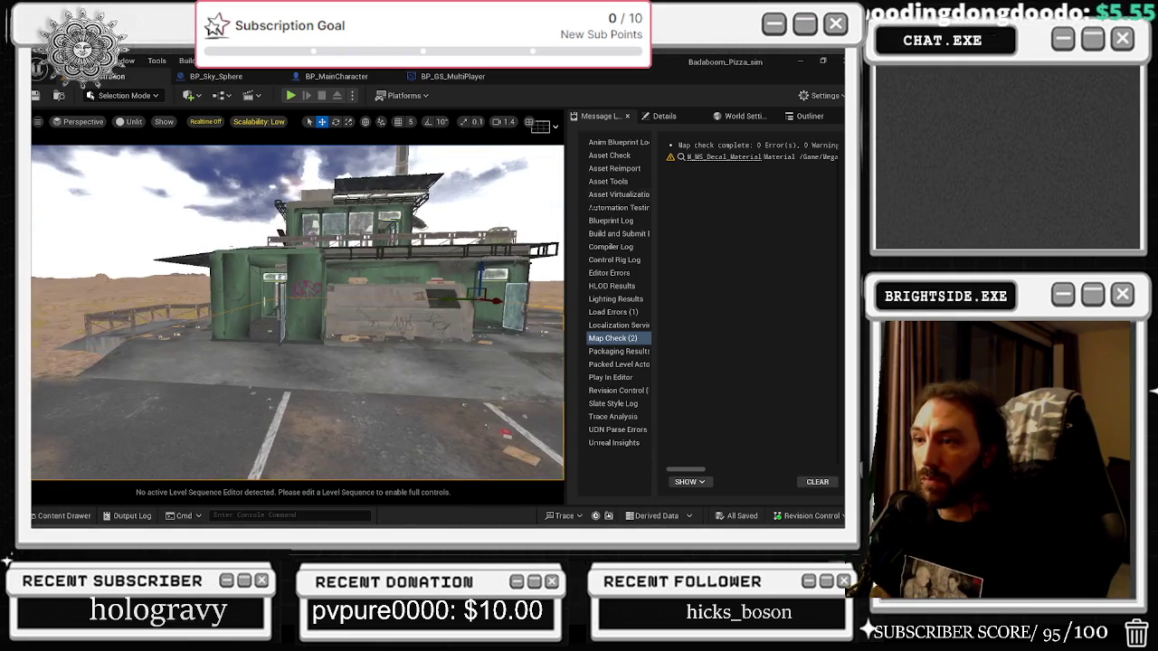
{"action": "left_click", "coordinate": [677, 118]}
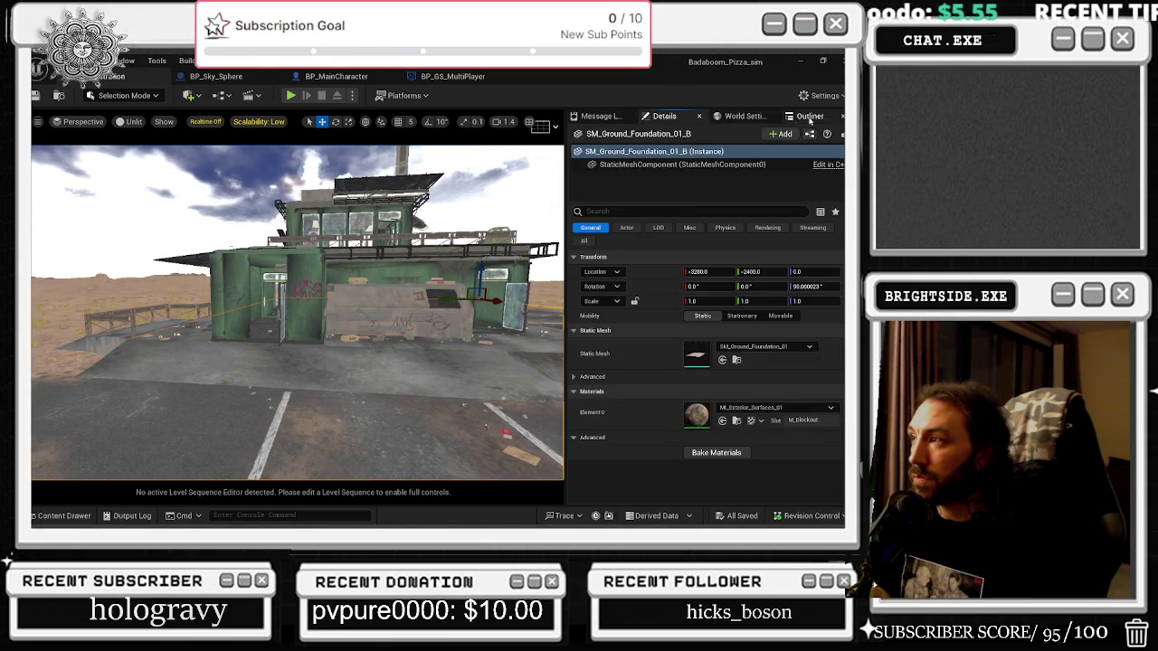
Find the PostProcessVolume via an Outliner 'post' search, frame it, and filter its details by 'bound'.
{"action": "left_click", "coordinate": [799, 118]}
{"action": "left_click", "coordinate": [644, 134]}
{"action": "type", "text": "pos"}
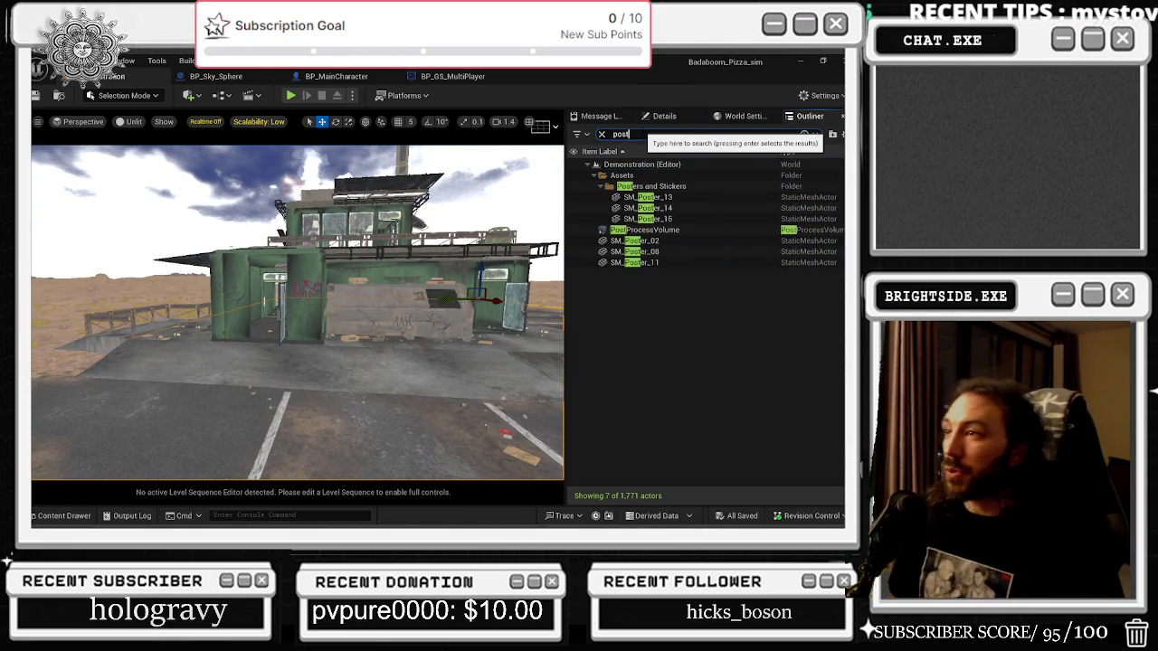
{"action": "type", "text": "t"}
{"action": "left_click", "coordinate": [645, 230]}
{"action": "key", "text": "f"}
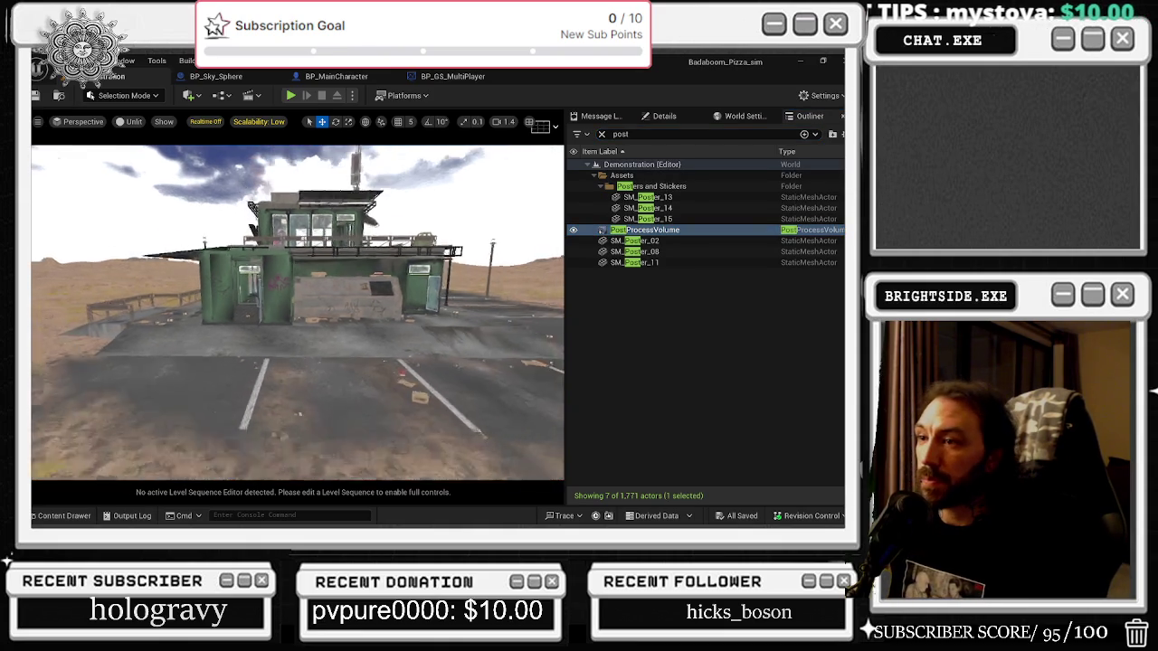
{"action": "left_click", "coordinate": [664, 116]}
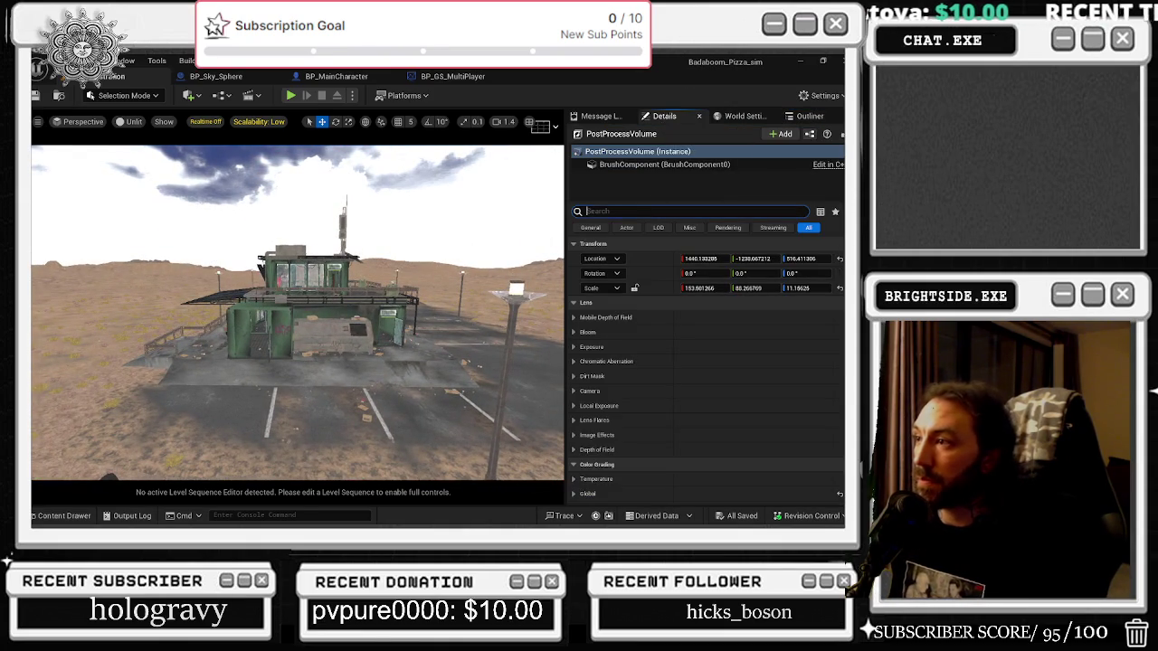
{"action": "type", "text": "bound"}
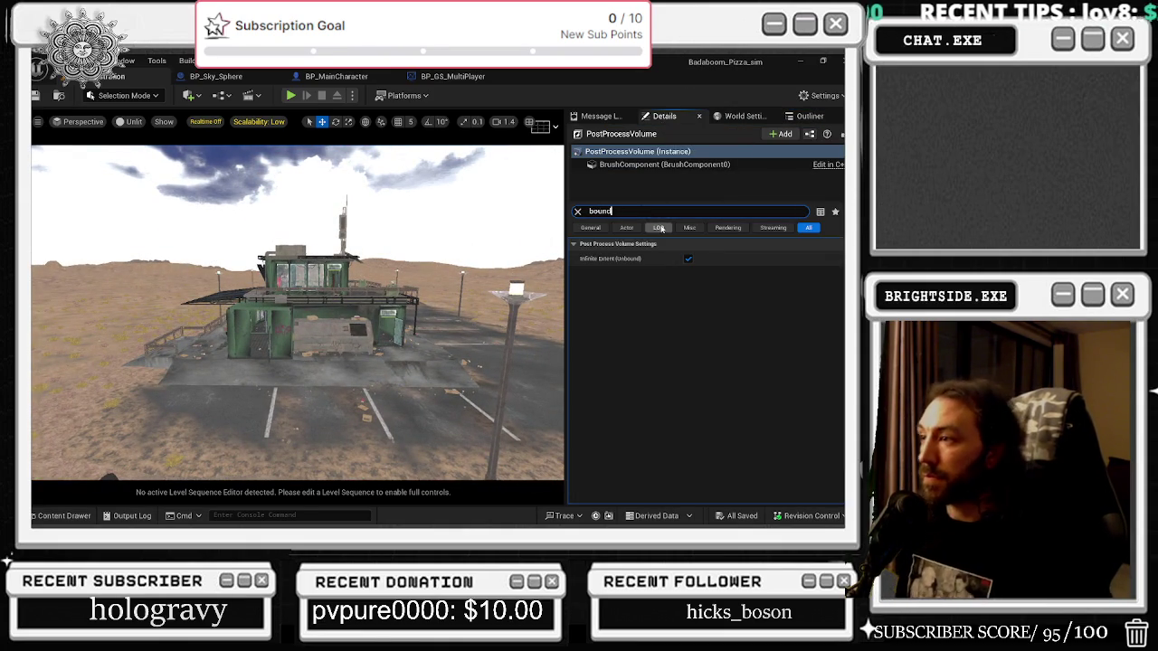
Fly over the terrain, comparing Lit and Wireframe view modes before returning to Unlit.
{"action": "mouse_move", "coordinate": [299, 308]}
{"action": "left_mouse_down"}
{"action": "mouse_move", "coordinate": [298, 272]}
{"action": "mouse_move", "coordinate": [290, 326]}
{"action": "mouse_move", "coordinate": [248, 307]}
{"action": "mouse_move", "coordinate": [258, 294]}
{"action": "mouse_move", "coordinate": [250, 312]}
{"action": "mouse_move", "coordinate": [321, 317]}
{"action": "mouse_move", "coordinate": [304, 313]}
{"action": "left_mouse_up"}
{"action": "key", "text": "alt+4"}
{"action": "key", "text": "alt+2"}
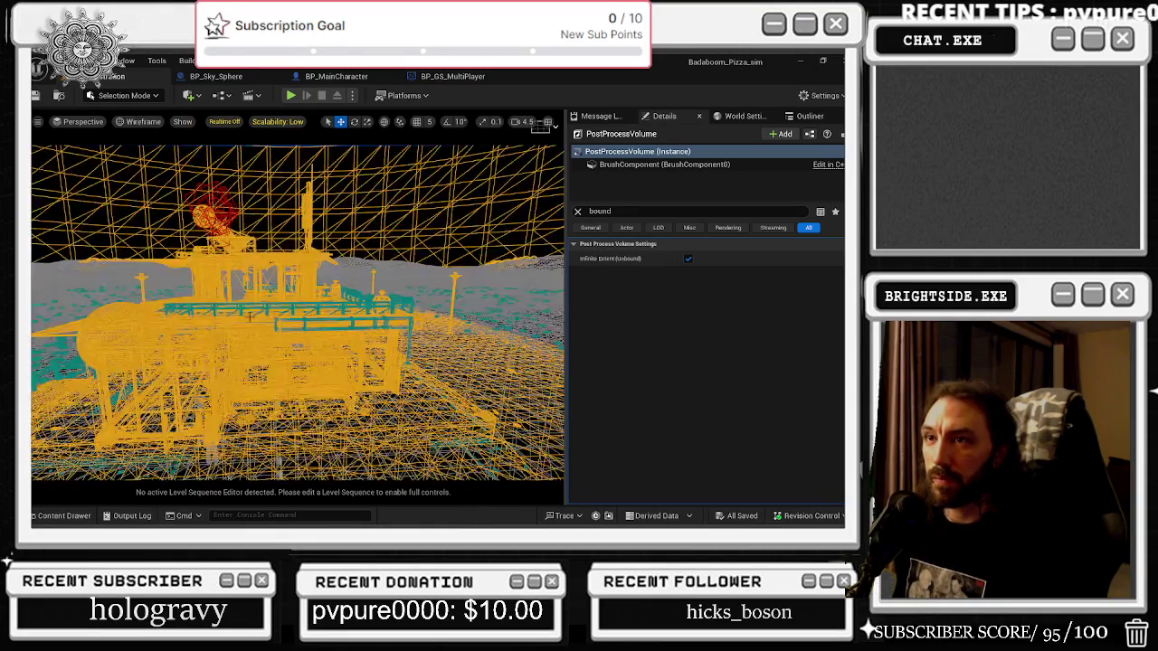
{"action": "key", "text": "alt+3"}
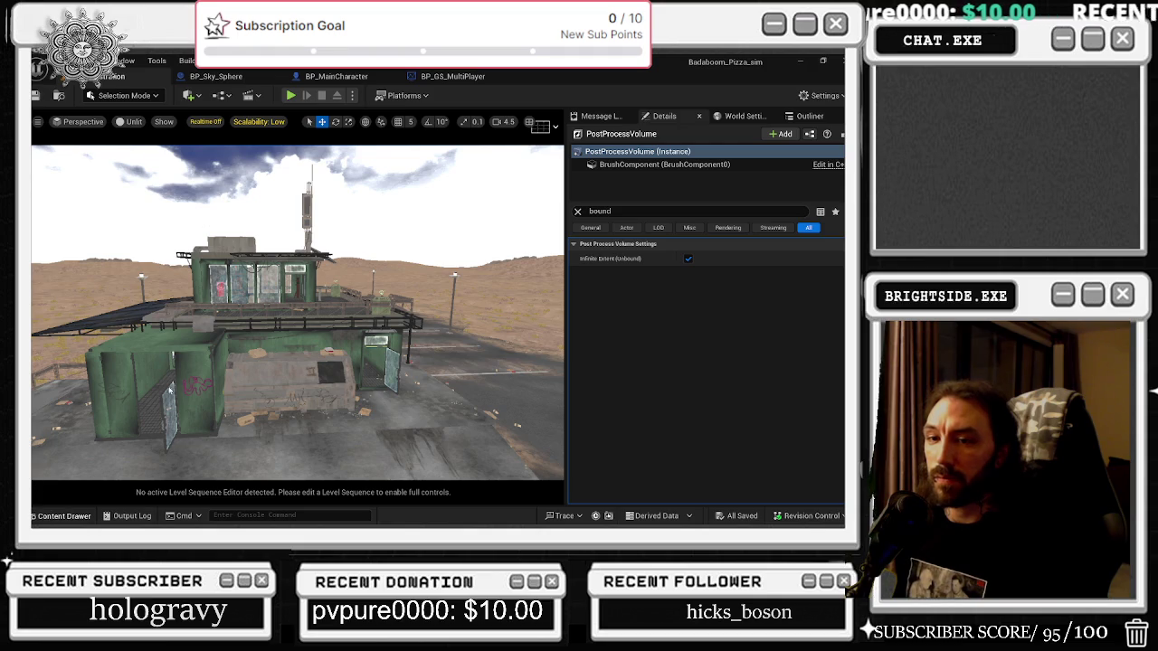
{"action": "key", "text": "ctrl+space"}
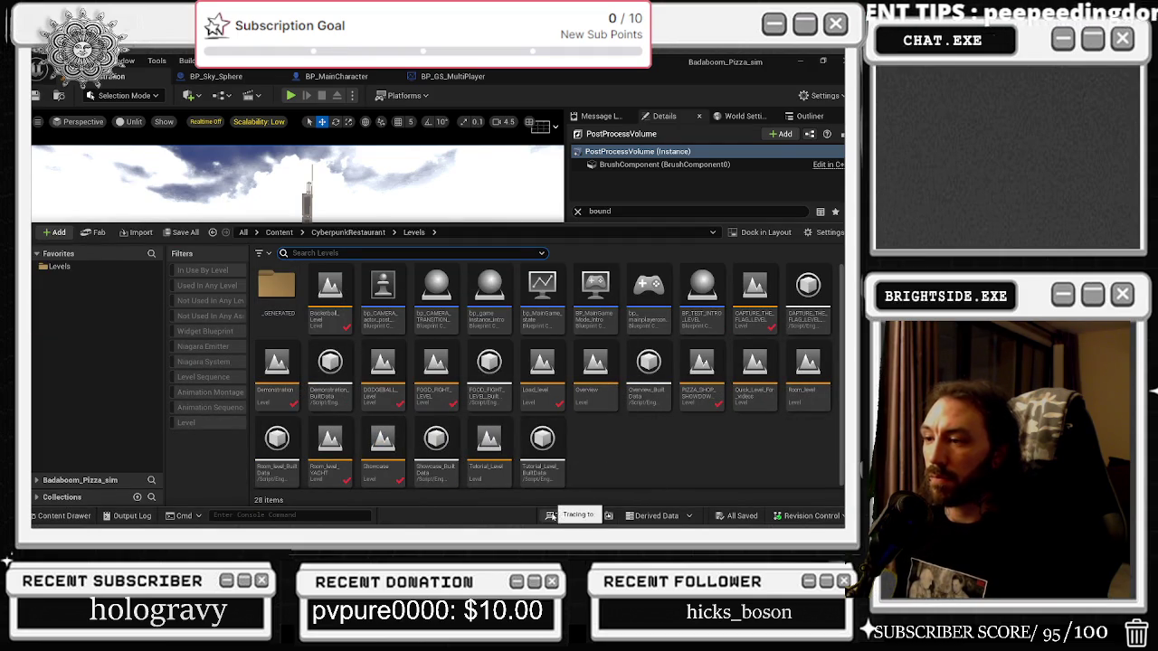
Load the Showcase level from the CyberpunkRestaurant Levels folder.
{"action": "double_click", "coordinate": [383, 443]}
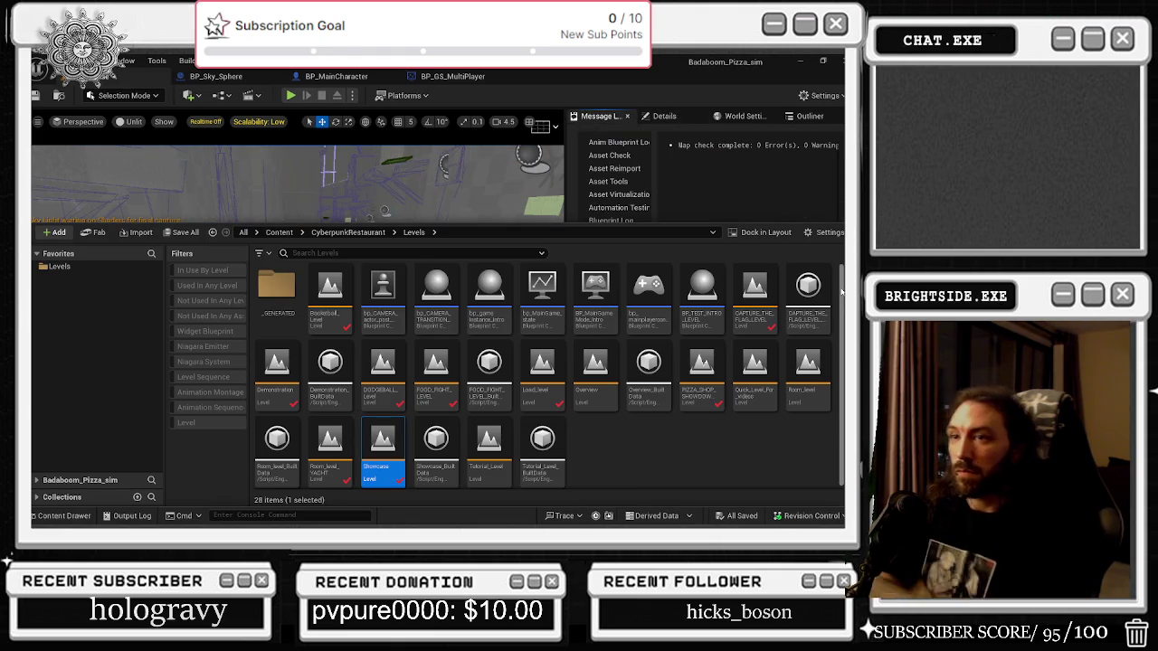
Hide the Content Drawer and toggle real-time viewport rendering on, then off, over the Showcase town.
{"action": "key", "text": "ctrl+space"}
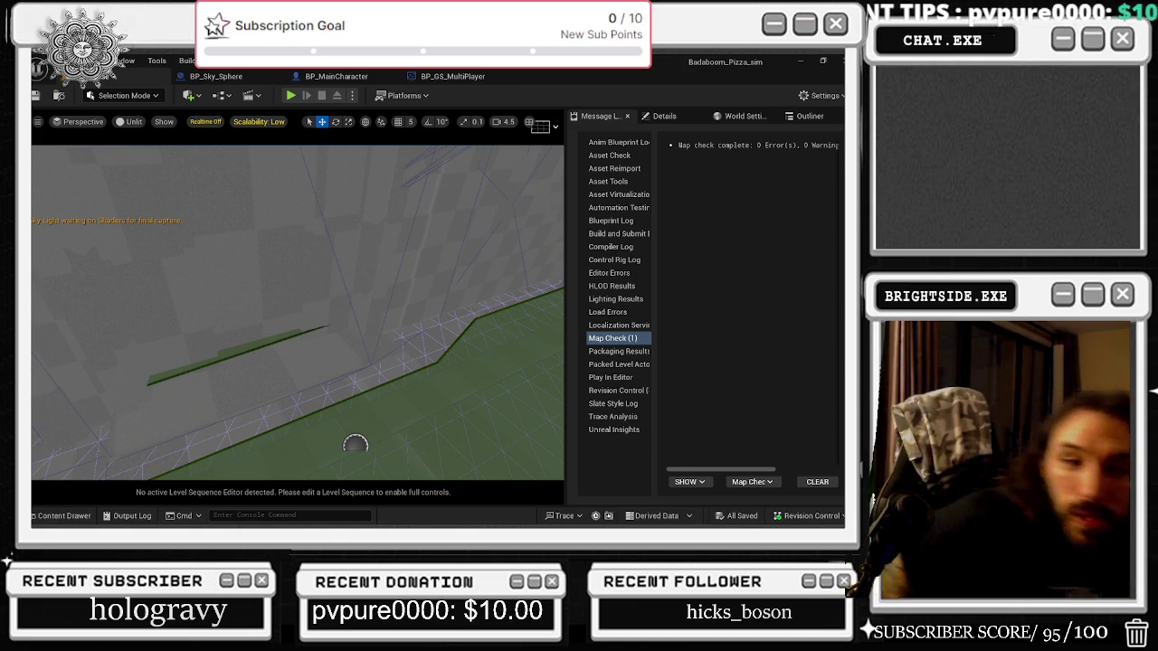
{"action": "key", "text": "ctrl+r"}
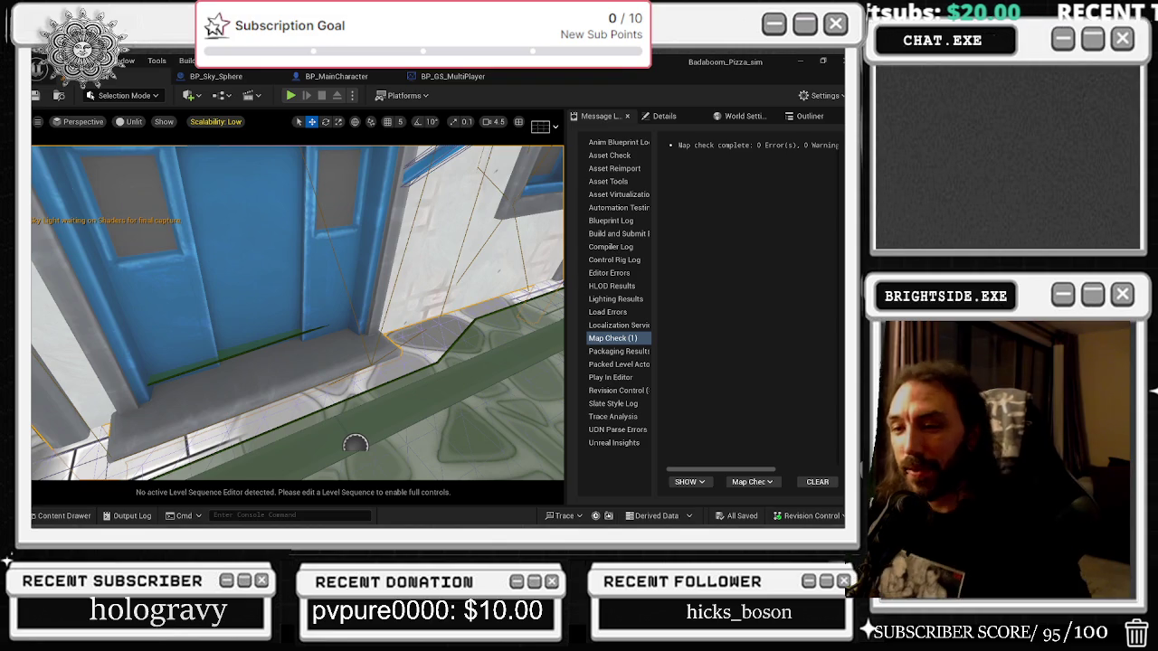
{"action": "key", "text": "p"}
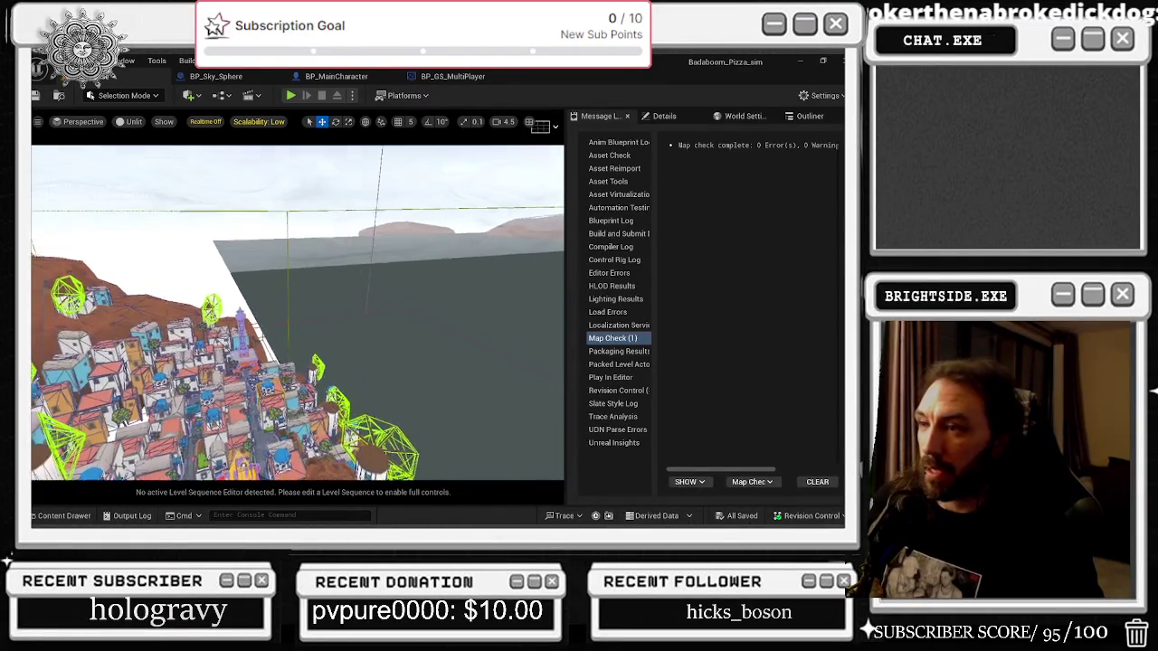
Select Showcase's GlobalPostProcess actor via an Outliner 'post' search, then reopen the Demonstration level.
{"action": "left_click", "coordinate": [664, 116]}
{"action": "left_click", "coordinate": [577, 211]}
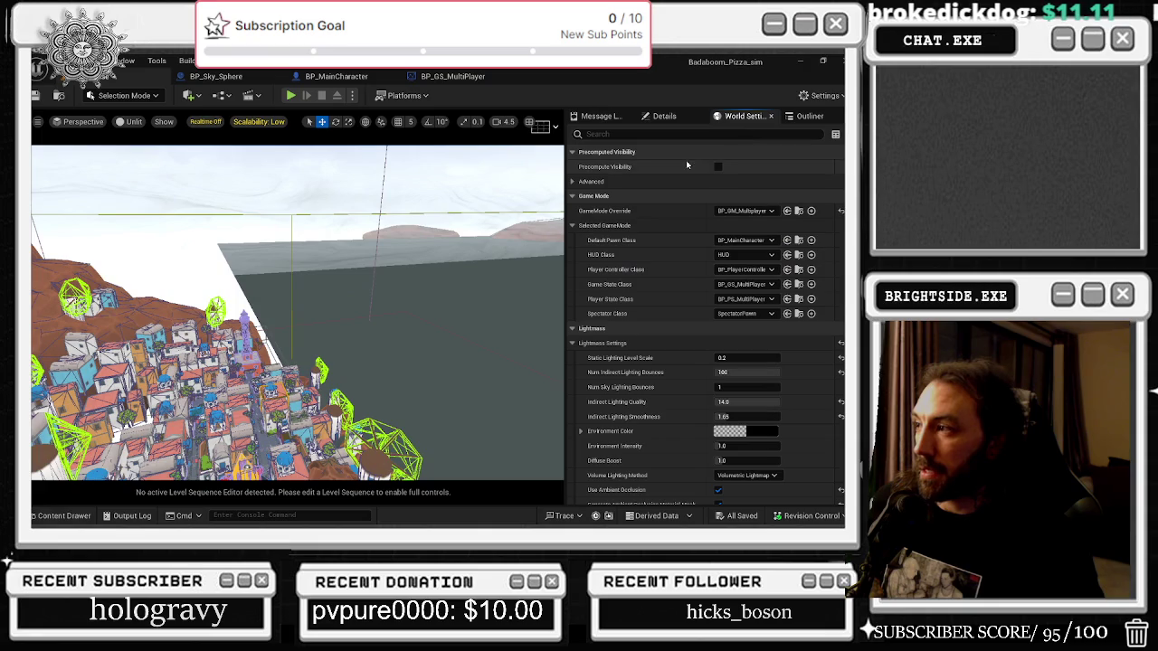
{"action": "left_click", "coordinate": [810, 116]}
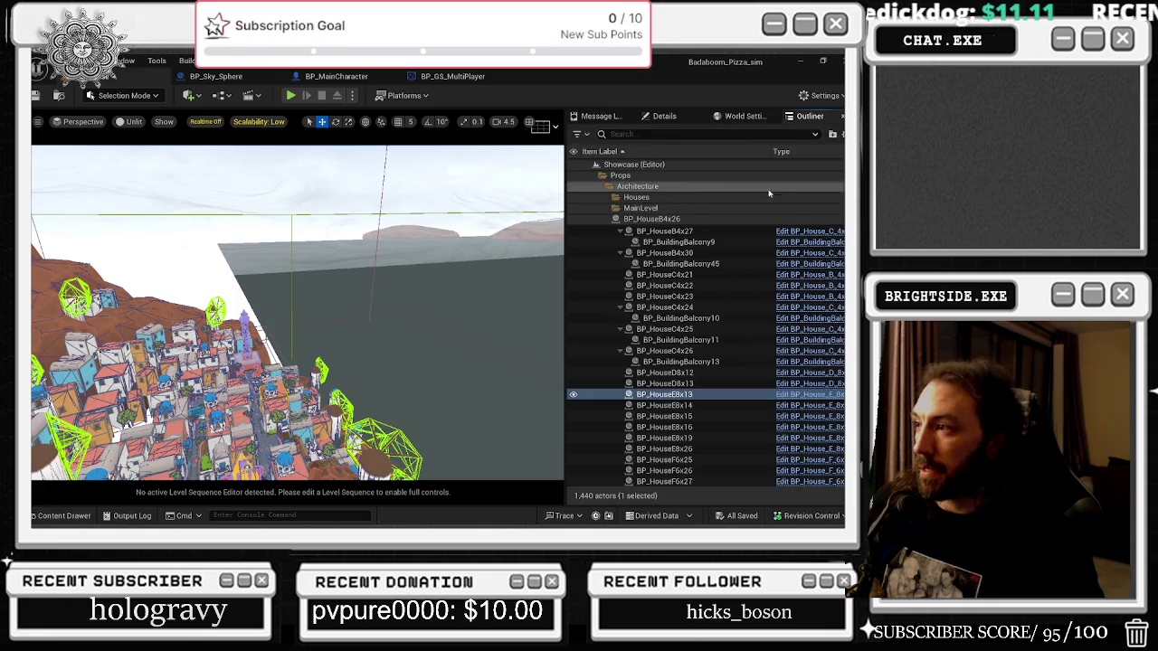
{"action": "left_click", "coordinate": [678, 134]}
{"action": "type", "text": "post"}
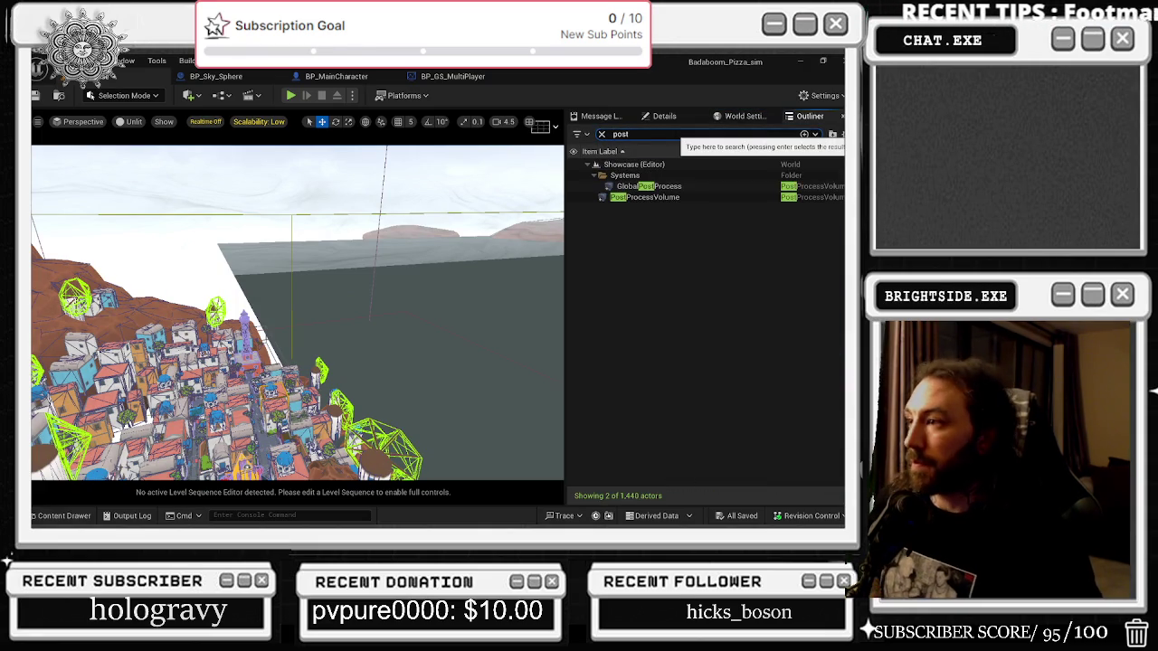
{"action": "left_click", "coordinate": [655, 186]}
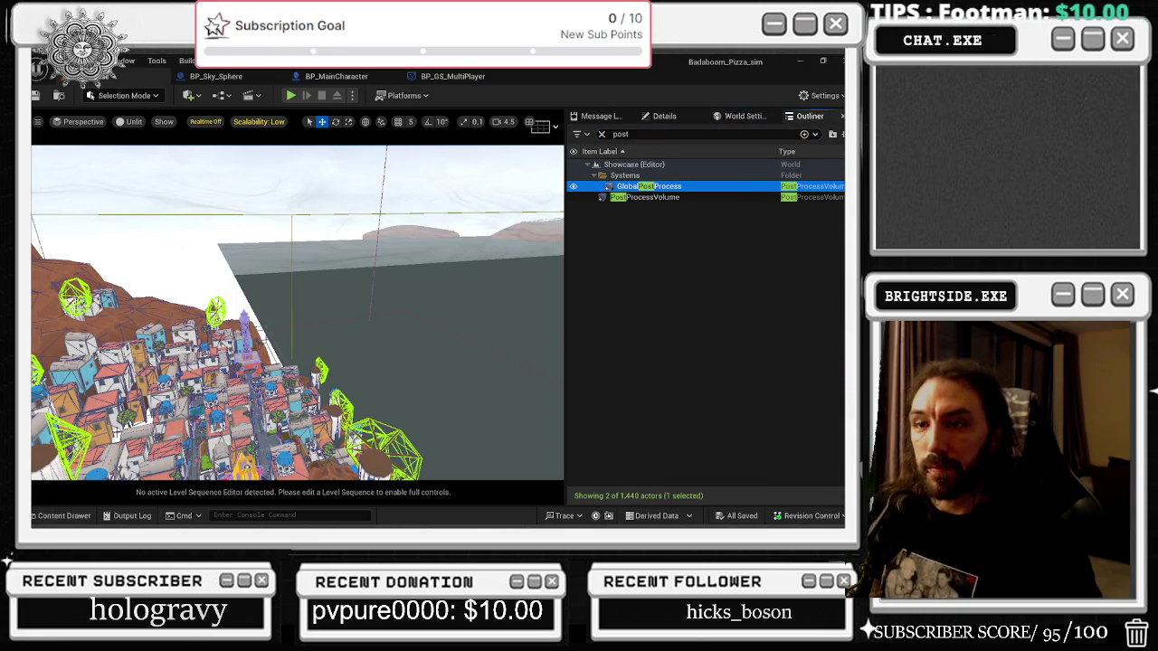
{"action": "left_click", "coordinate": [59, 516]}
{"action": "double_click", "coordinate": [277, 366]}
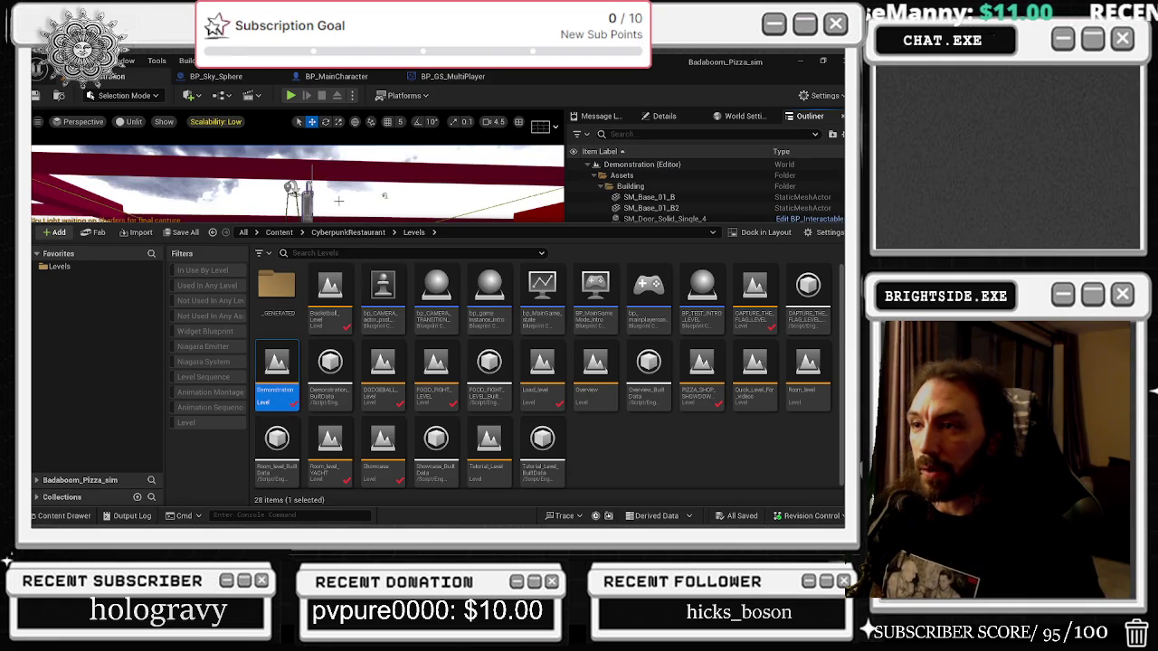
Paste the GlobalPostProcess actor into the Demonstration level's Building folder and frame it.
{"action": "left_click", "coordinate": [343, 210]}
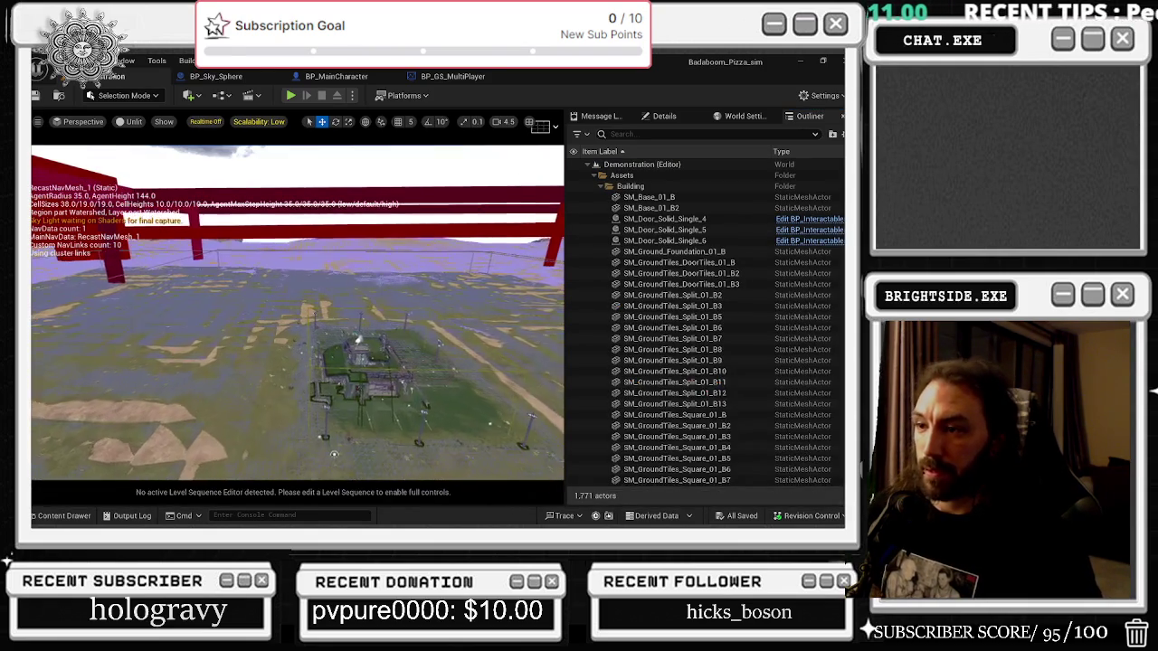
{"action": "left_click", "coordinate": [667, 116]}
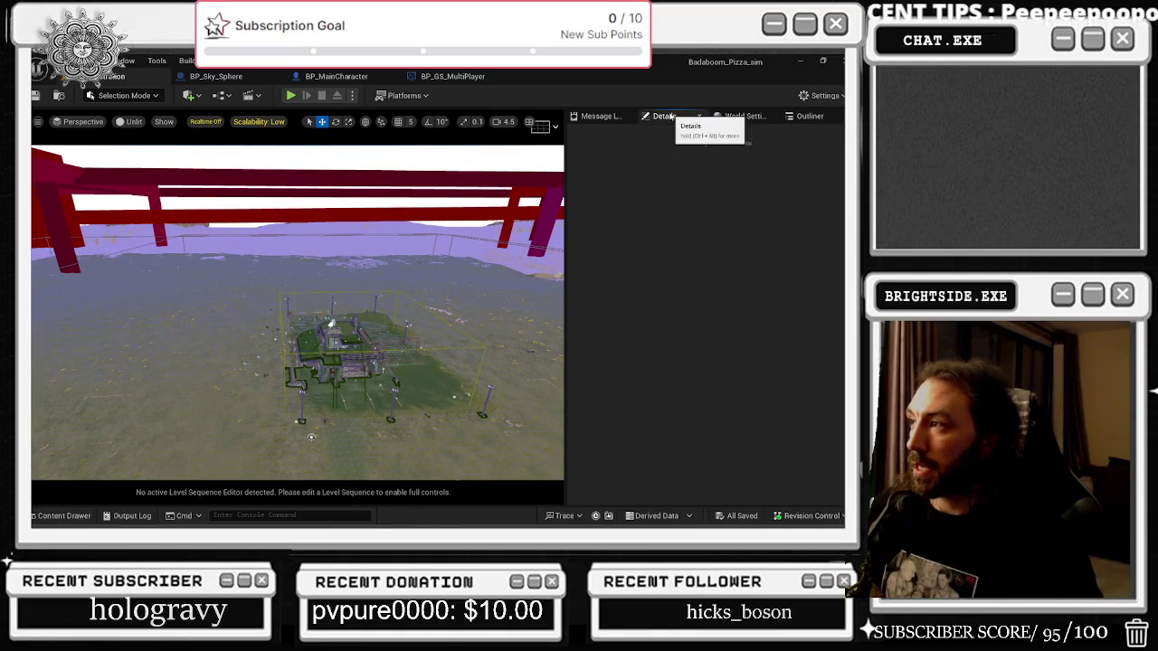
{"action": "left_click", "coordinate": [744, 116]}
{"action": "left_click", "coordinate": [808, 116]}
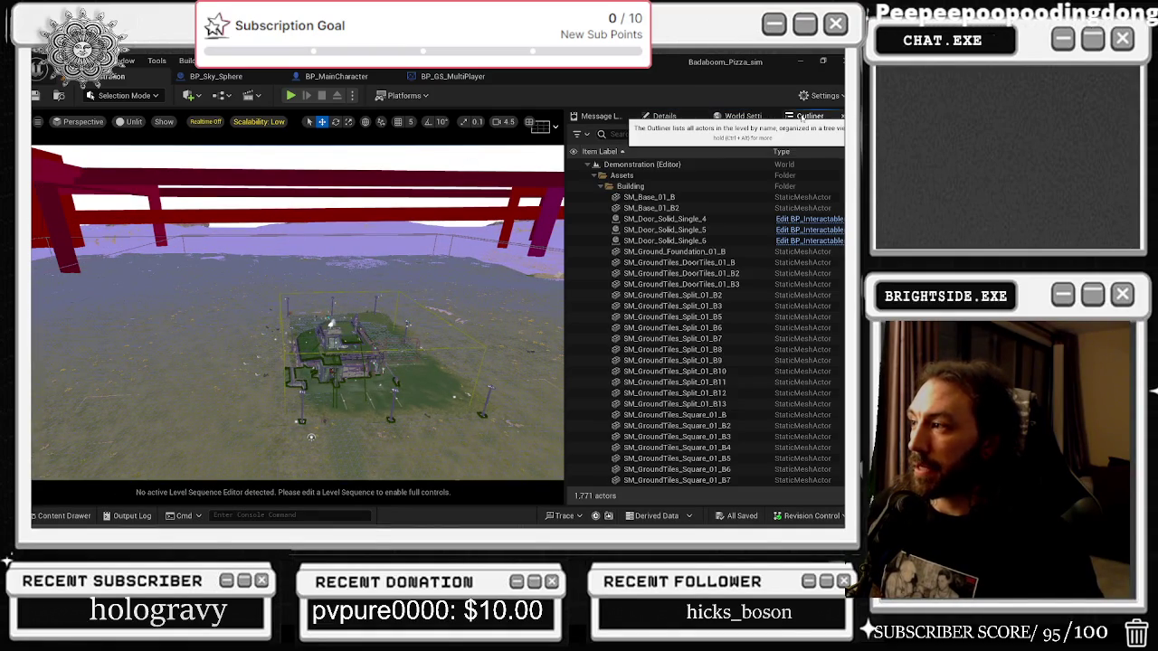
{"action": "left_click", "coordinate": [644, 188]}
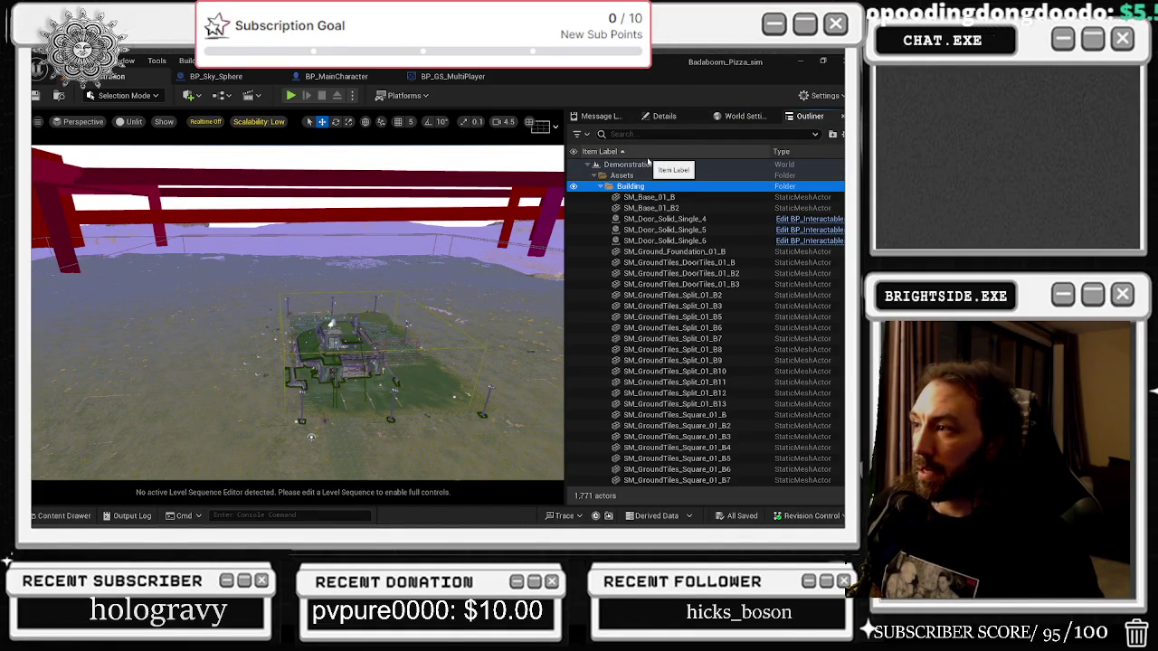
{"action": "key", "text": "ctrl+v"}
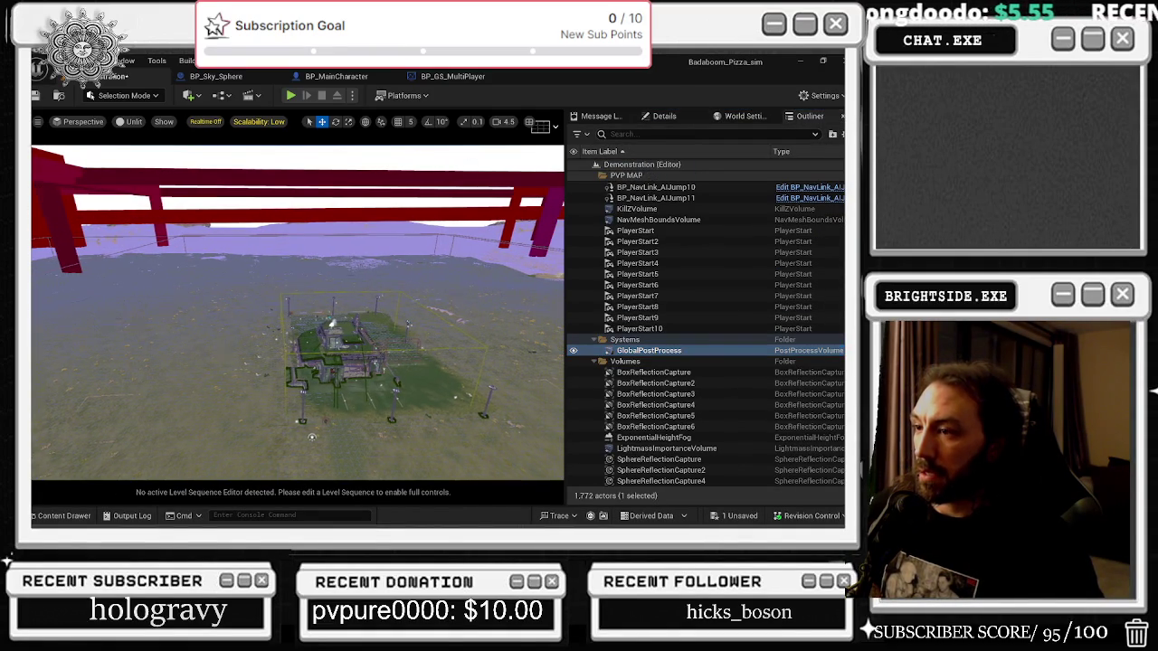
{"action": "key", "text": "f"}
Scale the GlobalPostProcess volume down into a flat box around the building.
{"action": "mouse_move", "coordinate": [557, 328]}
{"action": "left_mouse_down"}
{"action": "mouse_move", "coordinate": [493, 343]}
{"action": "mouse_move", "coordinate": [453, 380]}
{"action": "left_mouse_up"}
{"action": "mouse_move", "coordinate": [306, 250]}
{"action": "left_mouse_down"}
{"action": "mouse_move", "coordinate": [312, 243]}
{"action": "mouse_move", "coordinate": [305, 250]}
{"action": "left_mouse_up"}
{"action": "key", "text": "p"}
{"action": "key", "text": "p"}
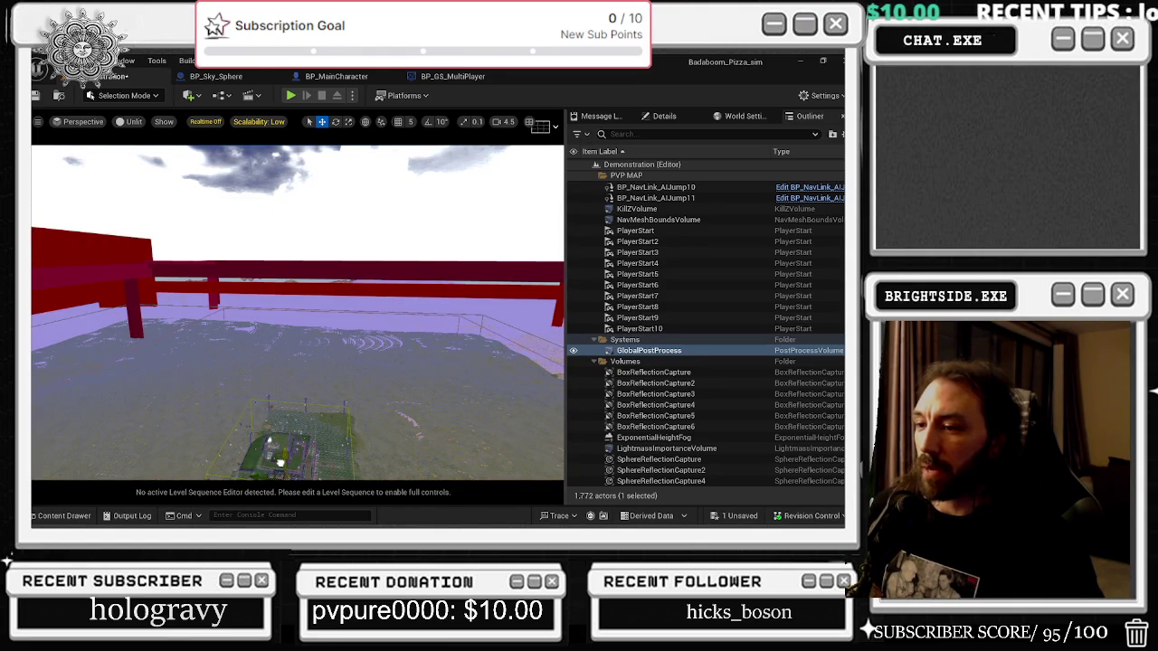
{"action": "key", "text": "f"}
{"action": "key", "text": "p"}
{"action": "key", "text": "r"}
{"action": "left_click_drag", "start_coordinate": [293, 359], "coordinate": [226, 453]}
{"action": "mouse_move", "coordinate": [274, 333]}
{"action": "left_mouse_down"}
{"action": "mouse_move", "coordinate": [295, 336]}
{"action": "mouse_move", "coordinate": [298, 322]}
{"action": "left_mouse_up"}
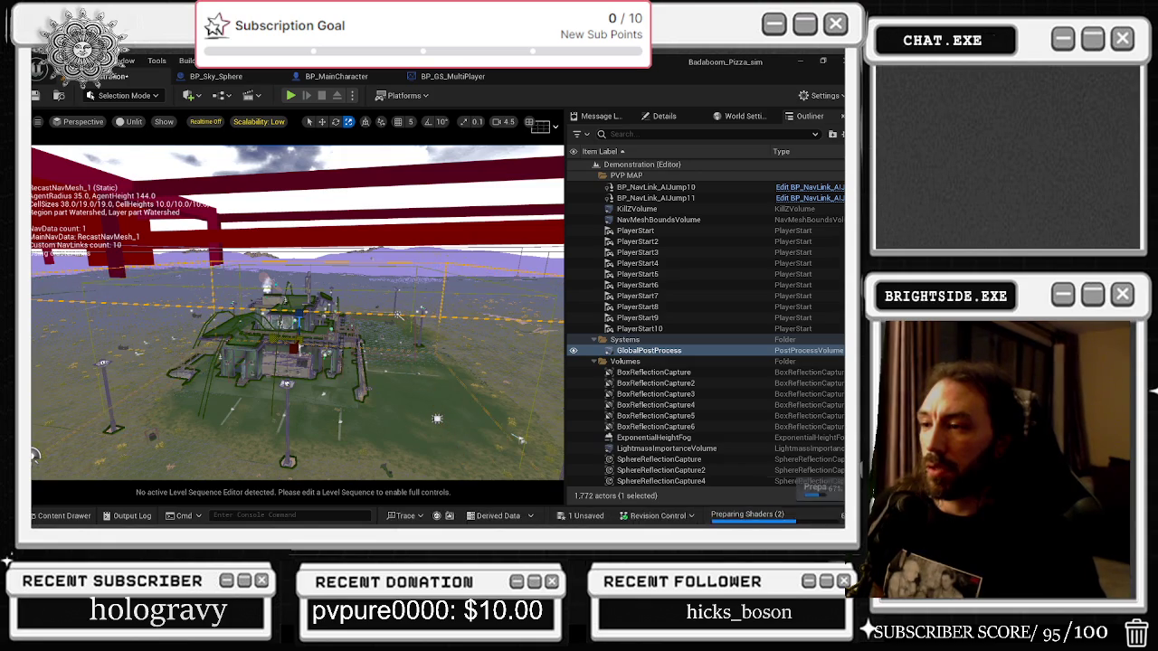
{"action": "scroll", "coordinate": [299, 312], "scroll_direction": "up", "scroll_amount": 5}
{"action": "scroll", "coordinate": [299, 312], "scroll_direction": "down", "scroll_amount": 5}
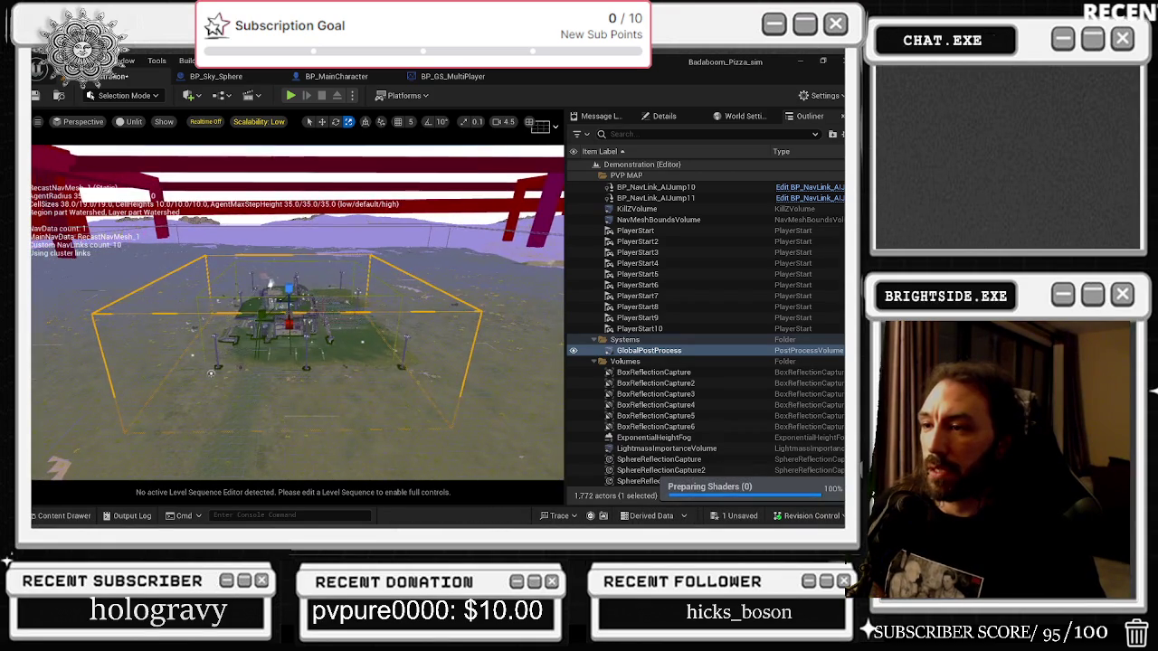
{"action": "key", "text": "w"}
{"action": "scroll", "coordinate": [299, 312], "scroll_direction": "up", "scroll_amount": 4}
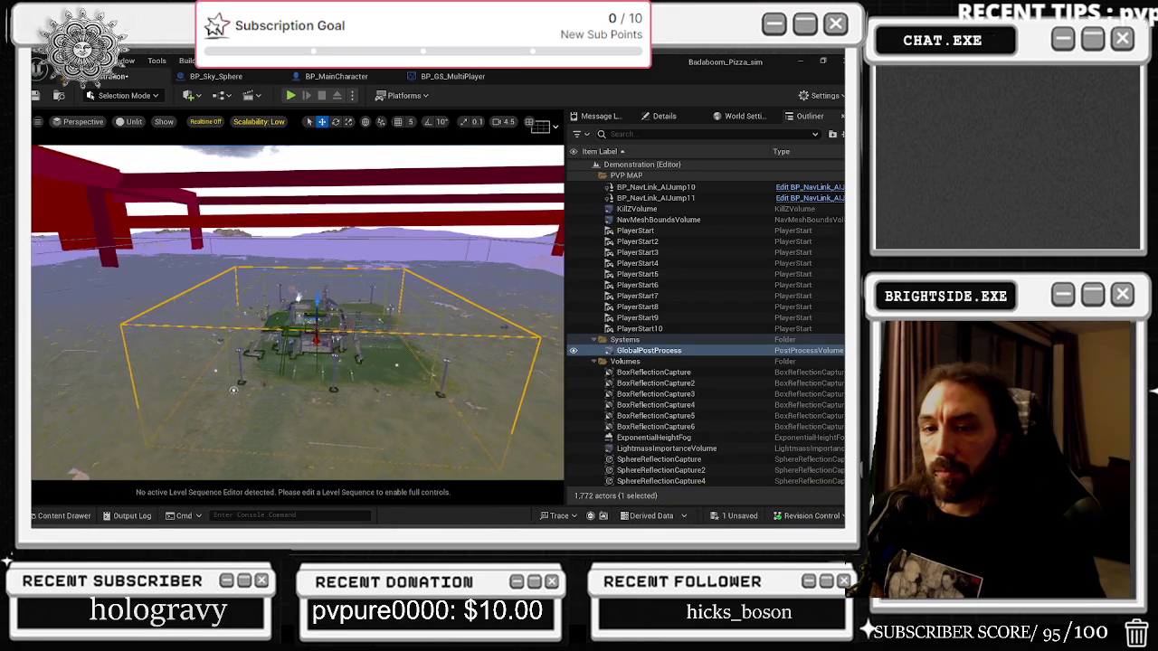
{"action": "scroll", "coordinate": [299, 312], "scroll_direction": "up", "scroll_amount": 6}
{"action": "scroll", "coordinate": [250, 261], "scroll_direction": "down", "scroll_amount": 8}
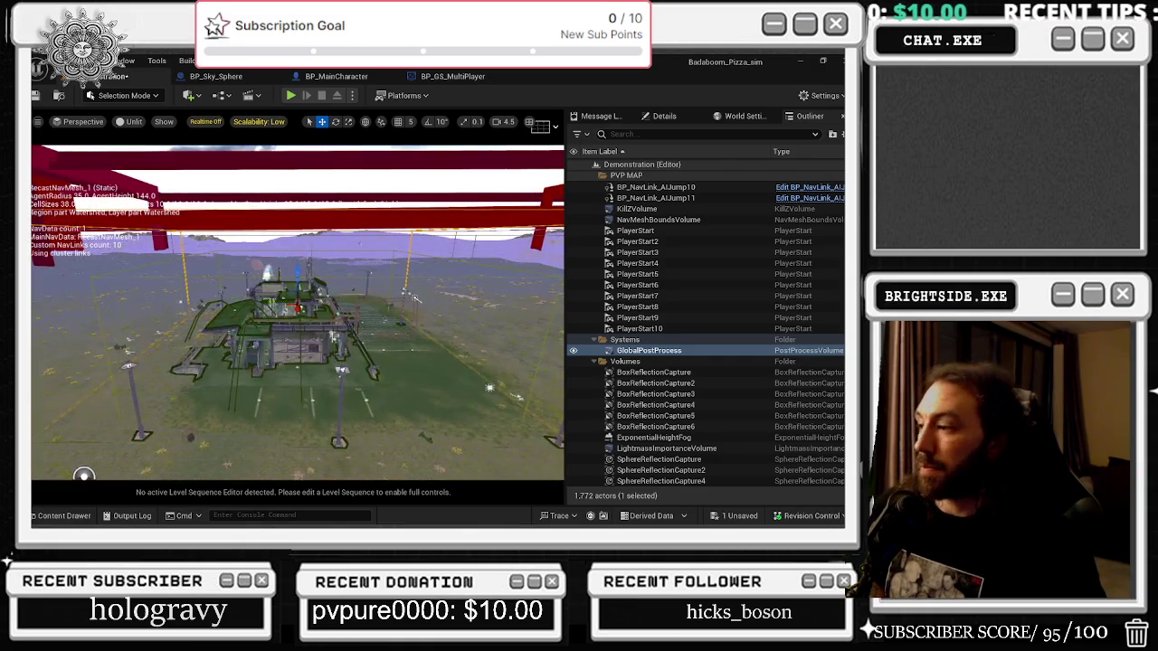
Save the modified Demonstration level and start a Play-in-Editor session.
{"action": "left_click", "coordinate": [734, 515]}
{"action": "left_click", "coordinate": [521, 417]}
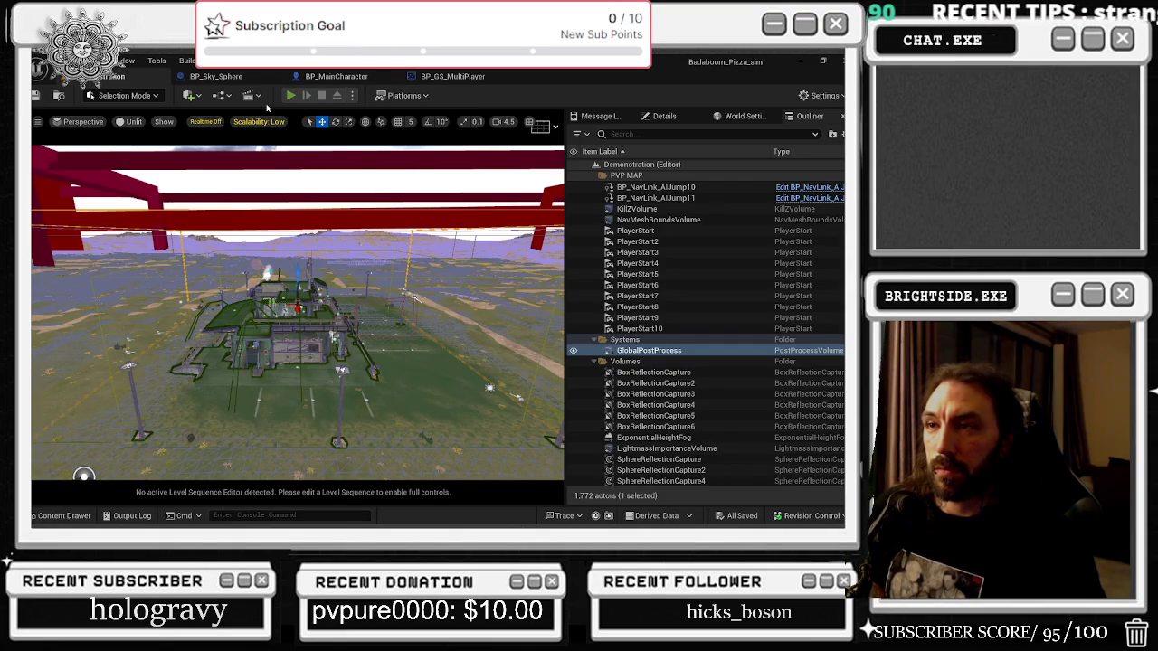
{"action": "key", "text": "alt+p"}
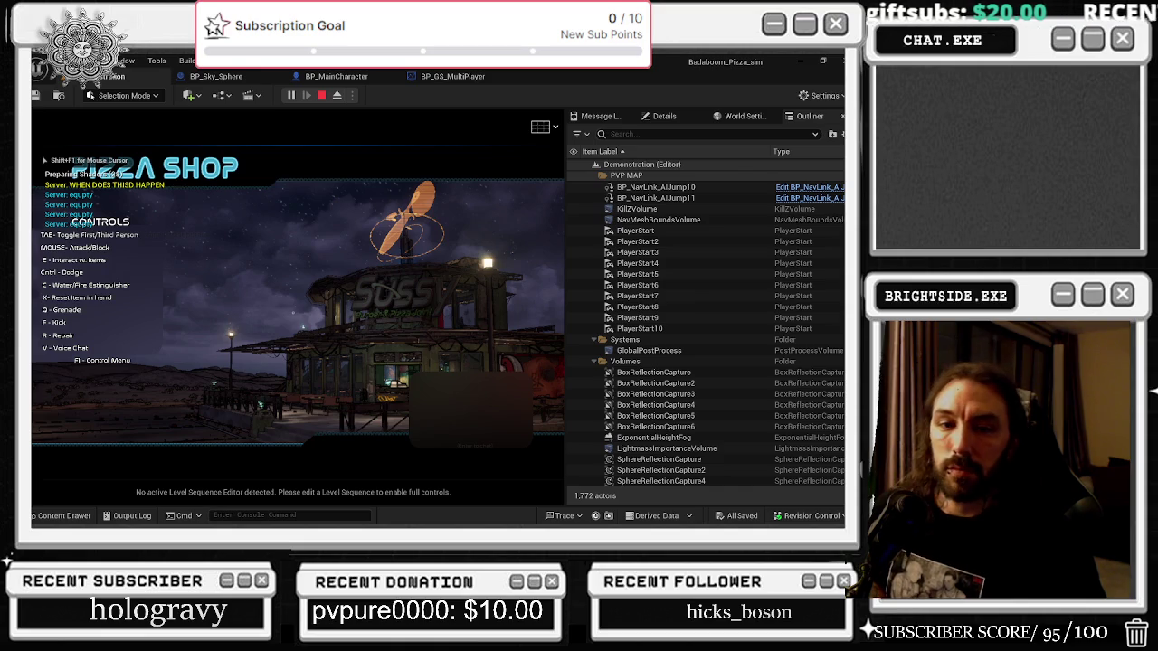
Recapture the mouse, walk the character across the outdoor lot, and pause the game.
{"action": "key", "text": "shift+F1"}
{"action": "left_click", "coordinate": [288, 251]}
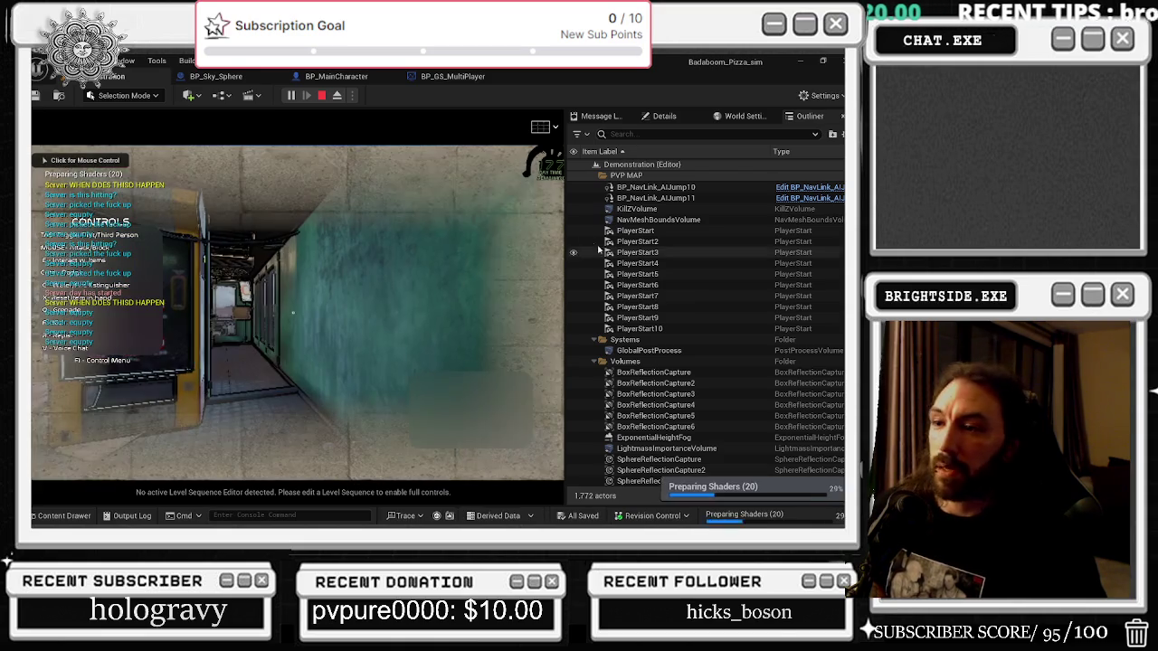
{"action": "key", "text": "w"}
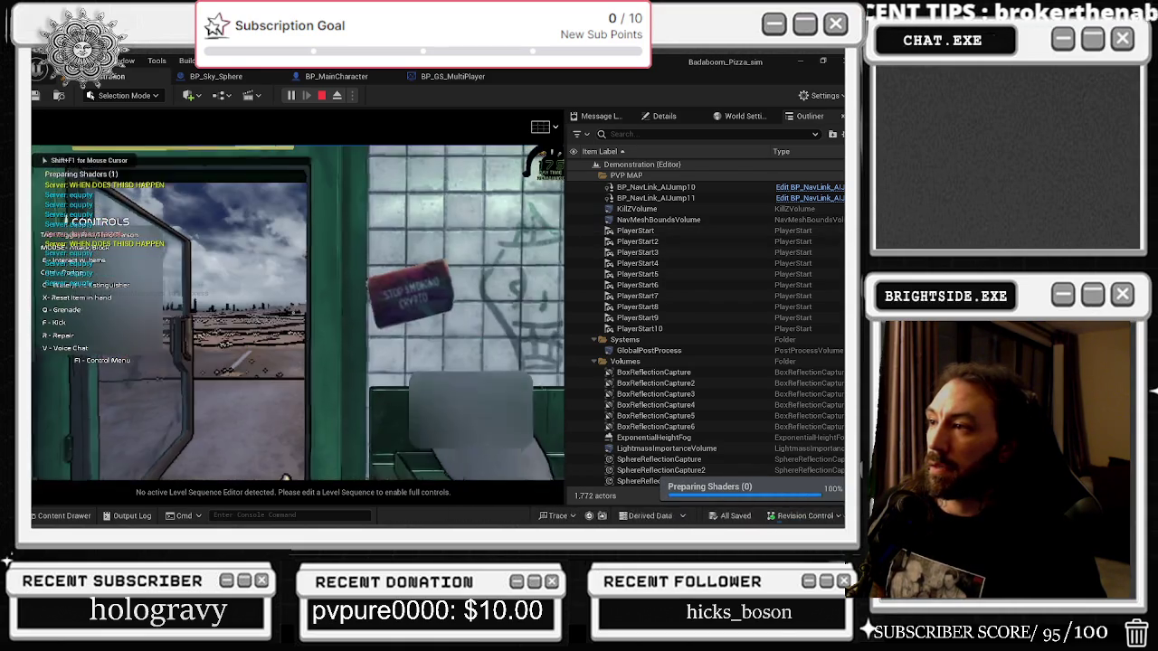
{"action": "key", "text": "w"}
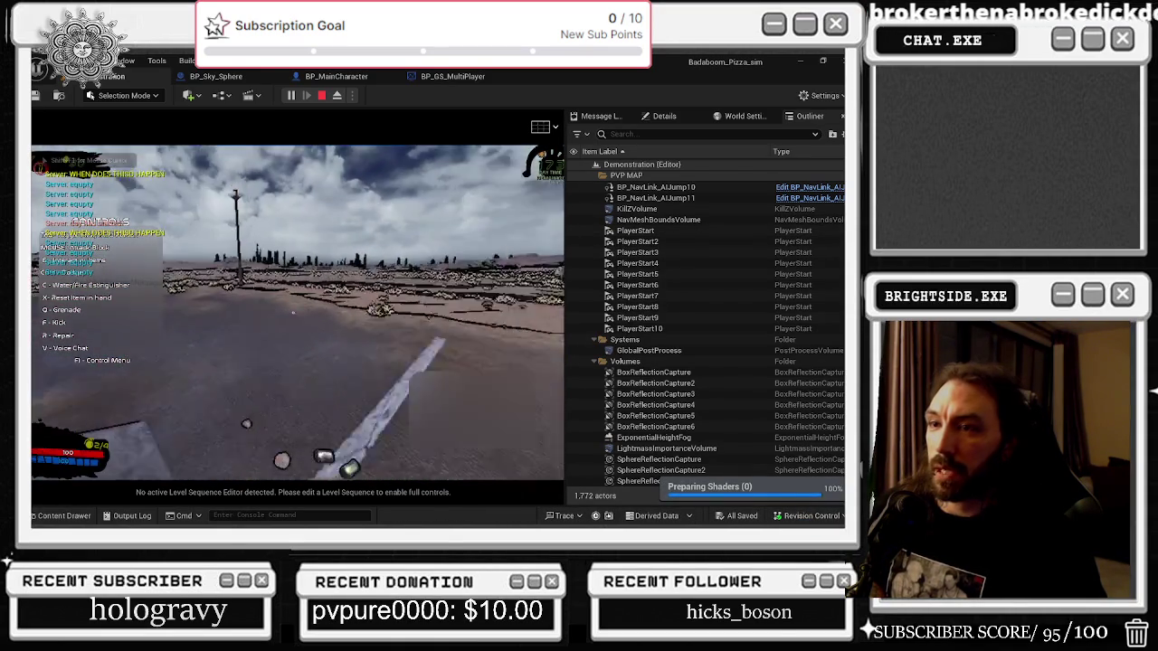
{"action": "key", "text": "w"}
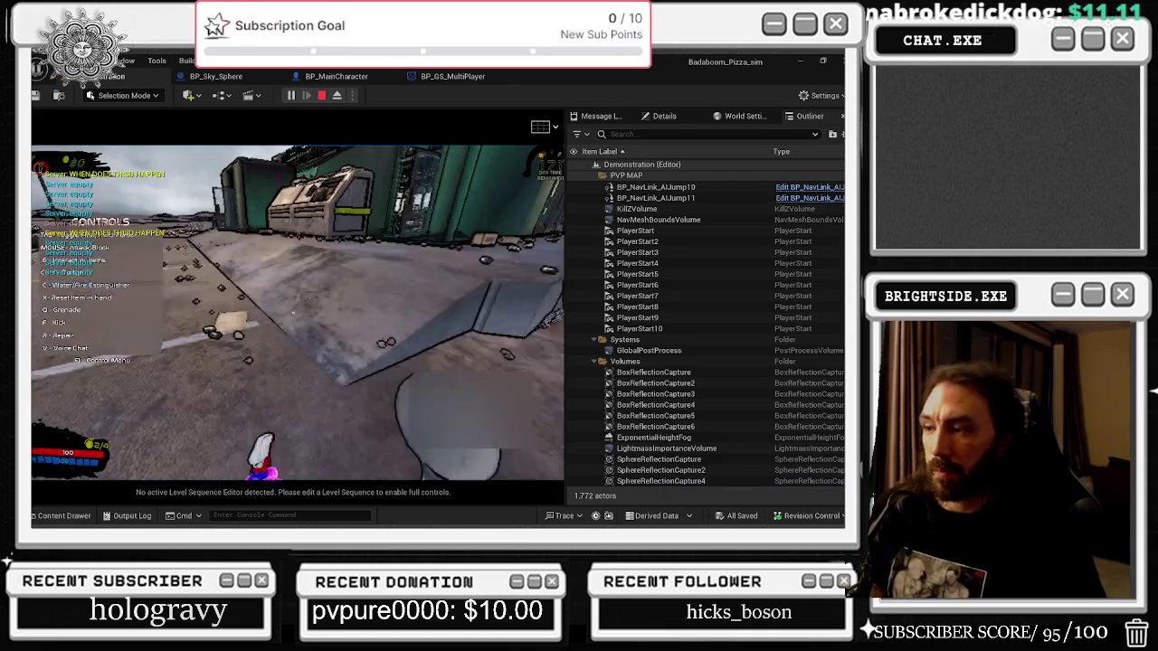
{"action": "key", "text": "Escape"}
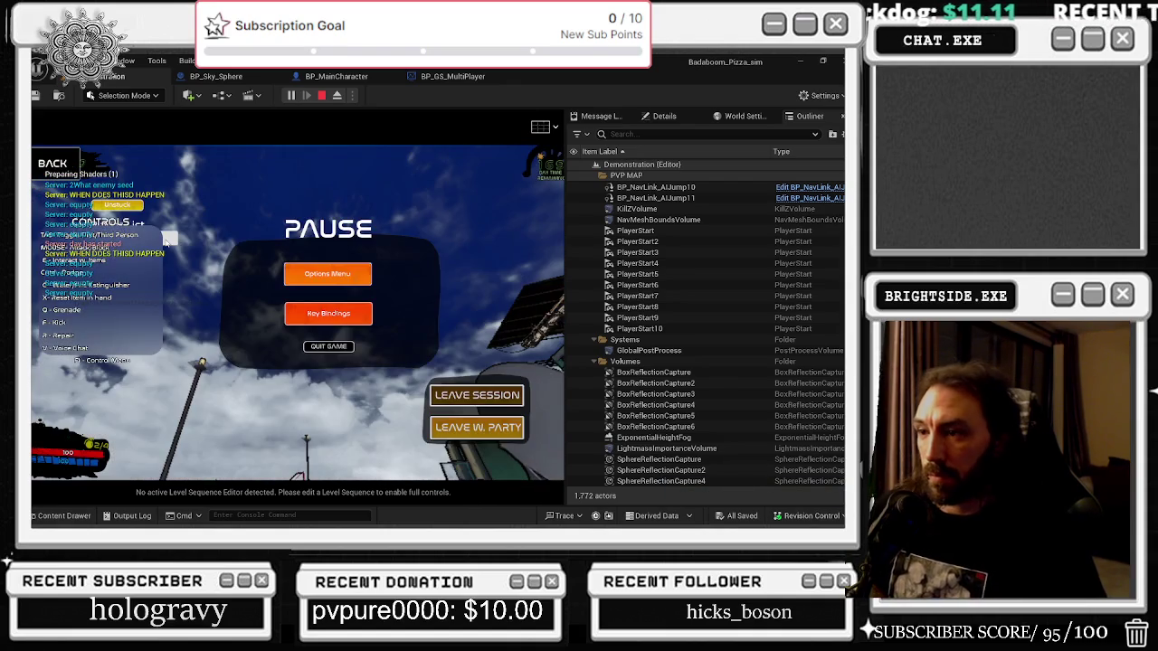
Open the pause menu, look at the Options screen, then resume play.
{"action": "key", "text": "Escape"}
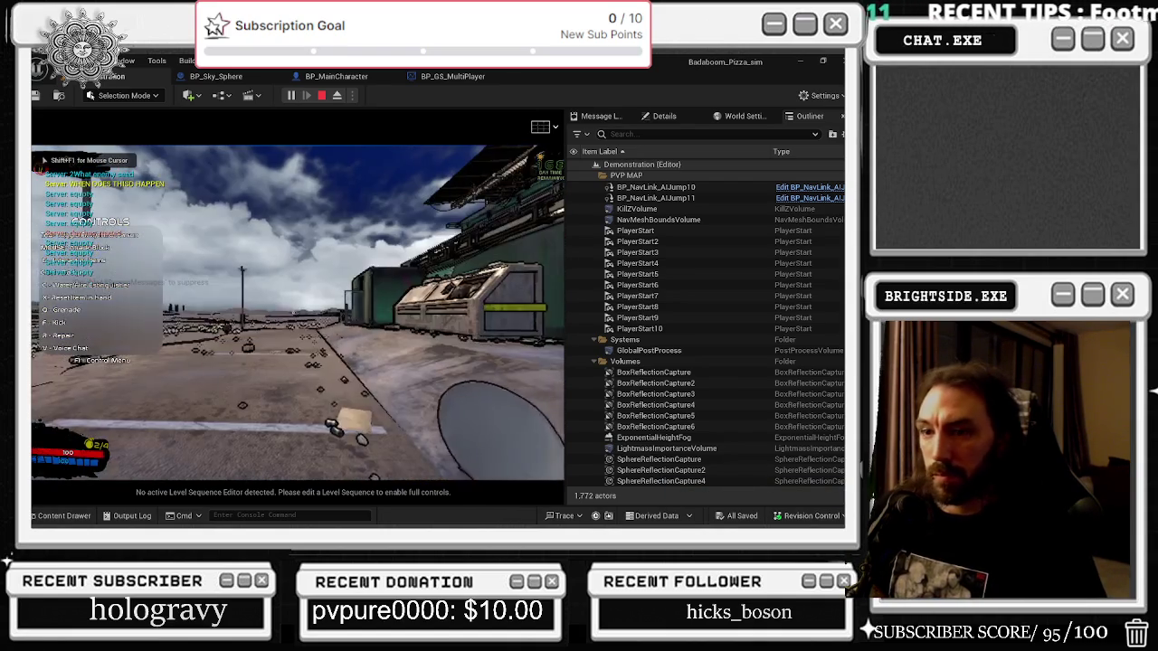
{"action": "key", "text": "Escape"}
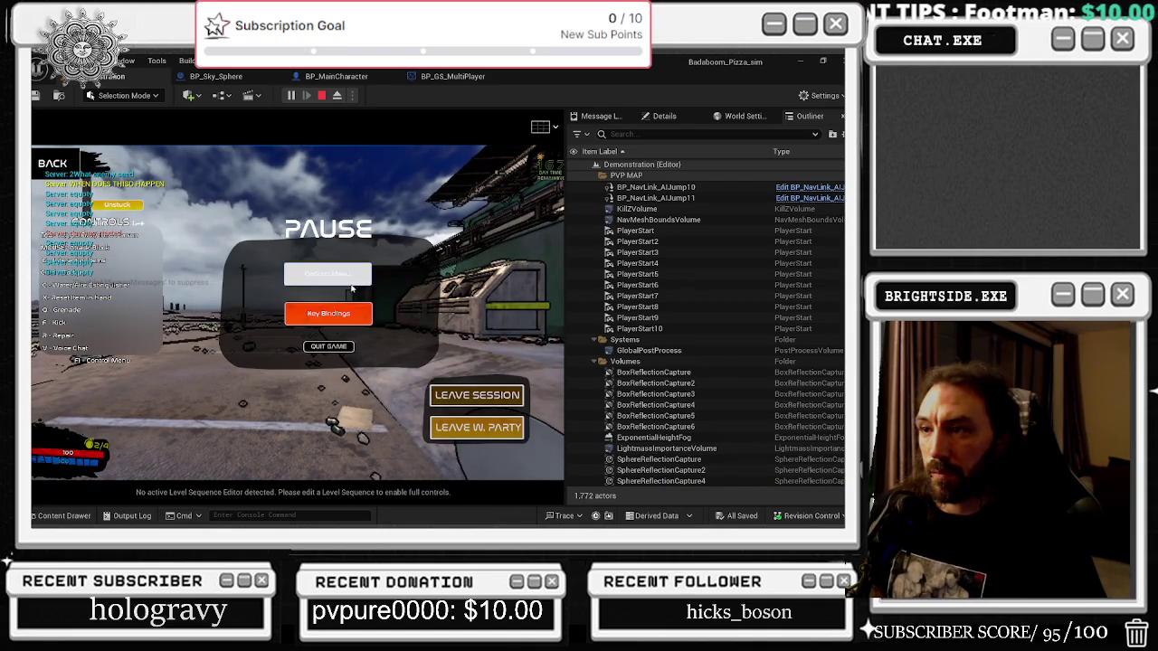
{"action": "left_click", "coordinate": [351, 280]}
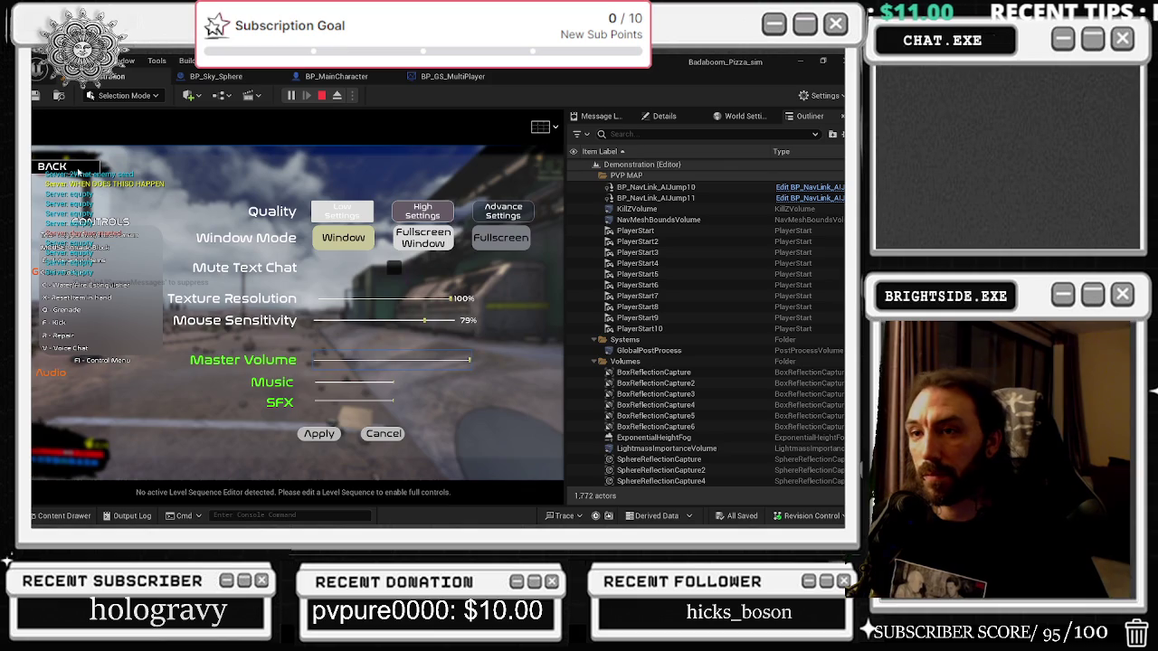
{"action": "left_click", "coordinate": [78, 171]}
{"action": "left_click", "coordinate": [328, 273]}
Walk onto the open road, pause once more, then stop the play test.
{"action": "key", "text": "w"}
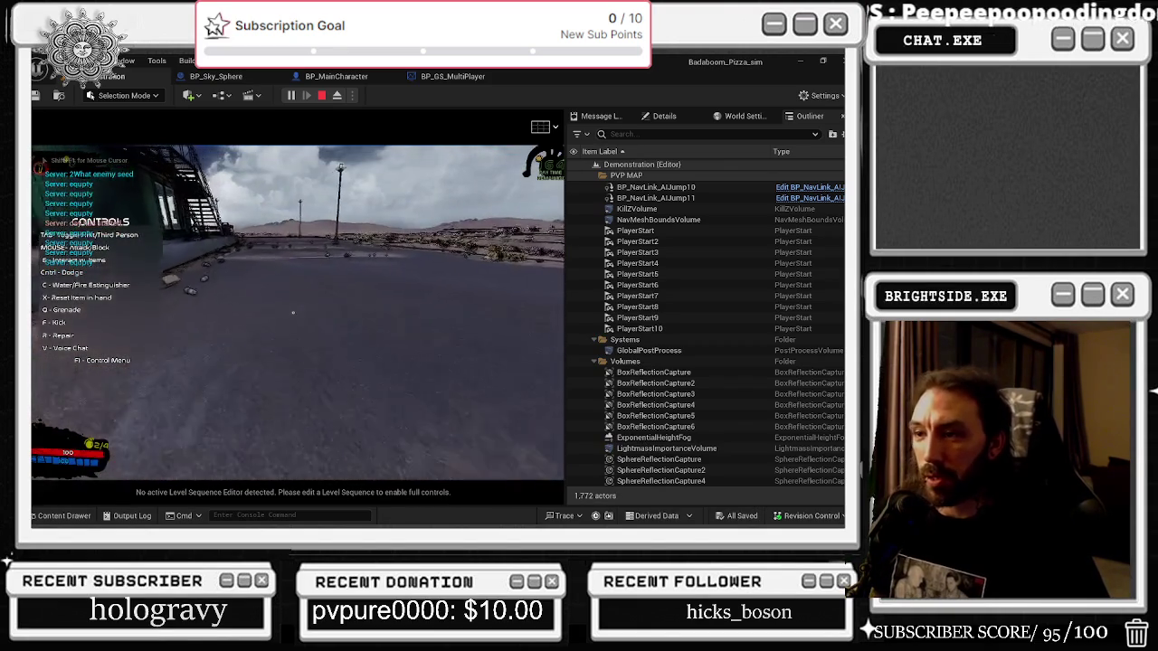
{"action": "key", "text": "w"}
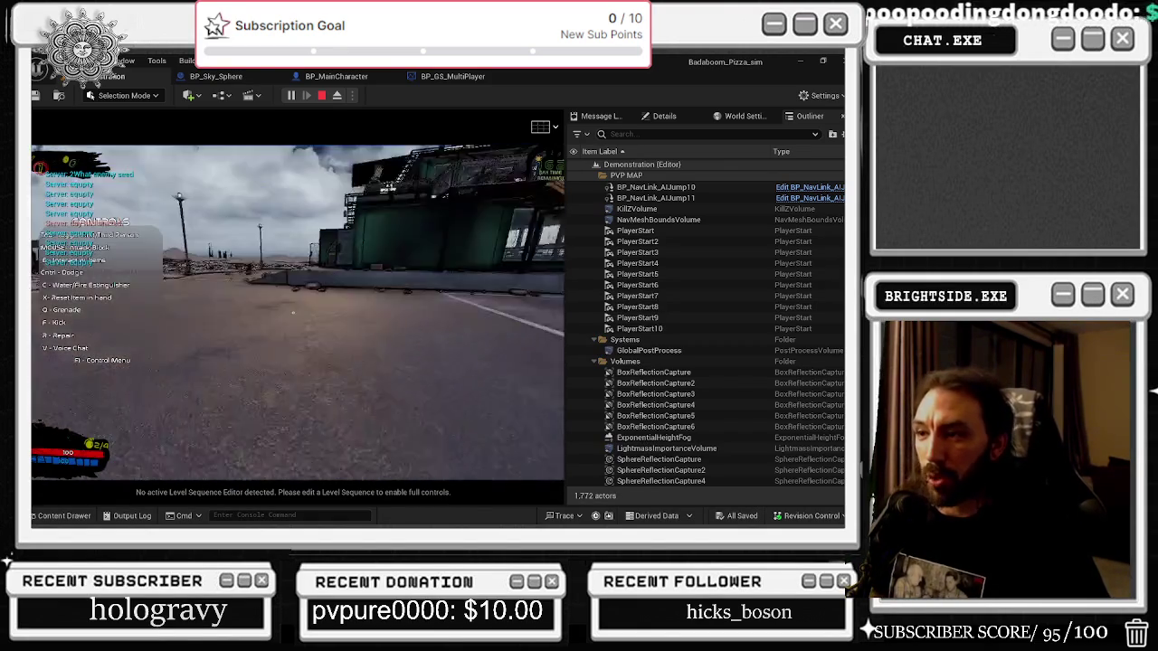
{"action": "key", "text": "Escape"}
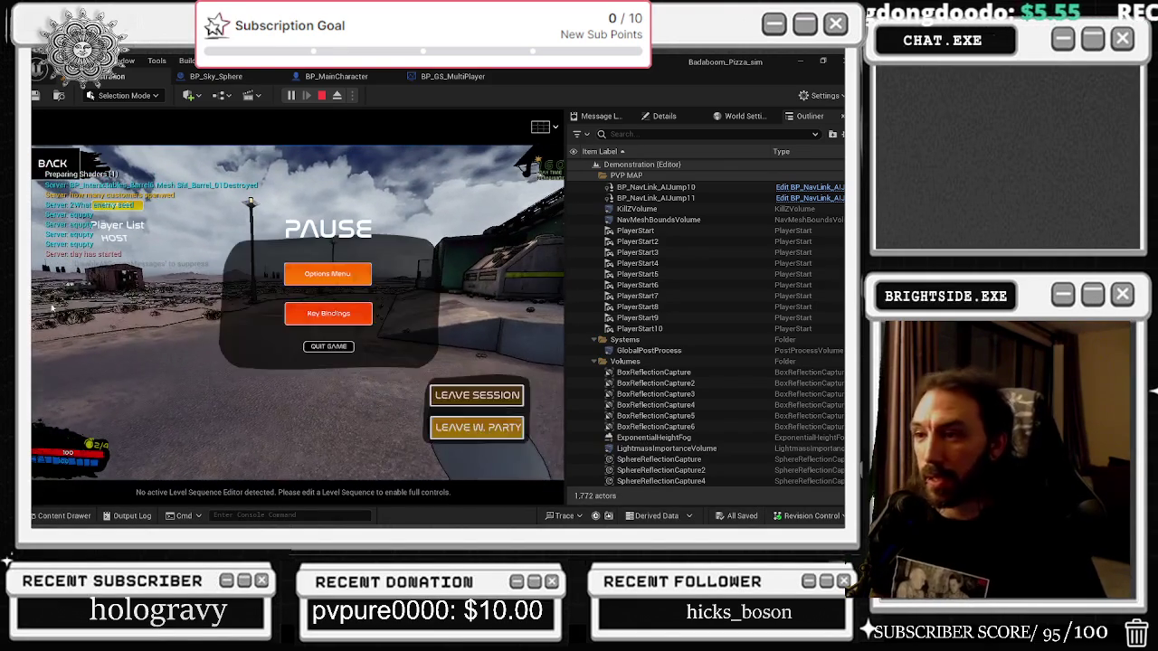
{"action": "left_click", "coordinate": [328, 273]}
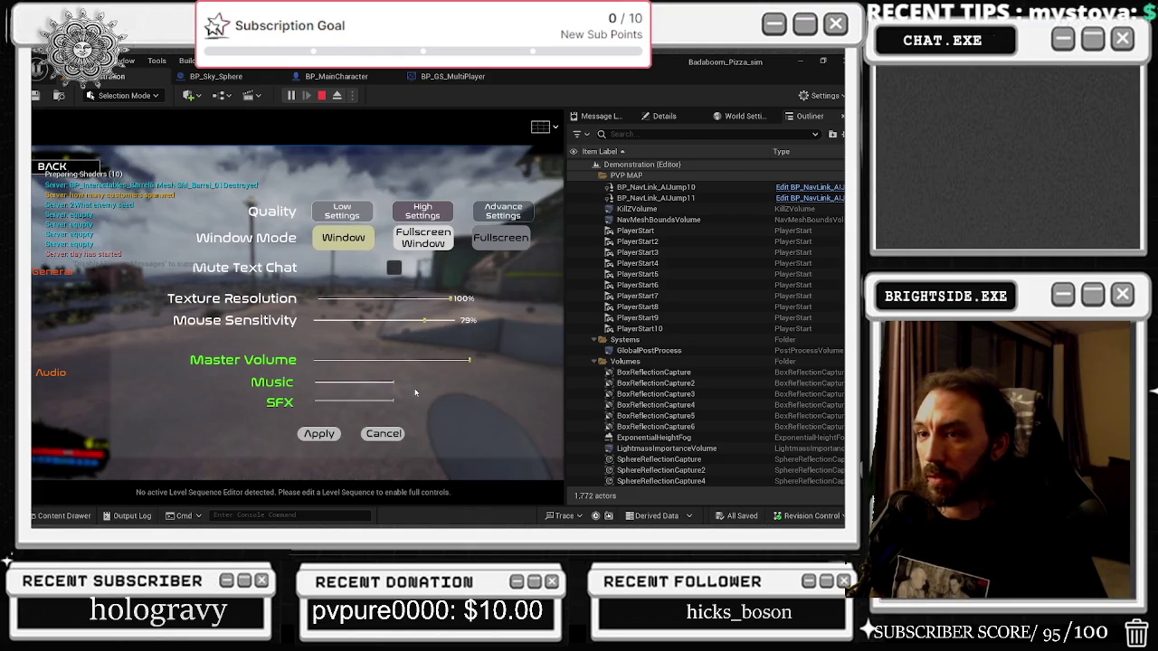
{"action": "left_click", "coordinate": [384, 434]}
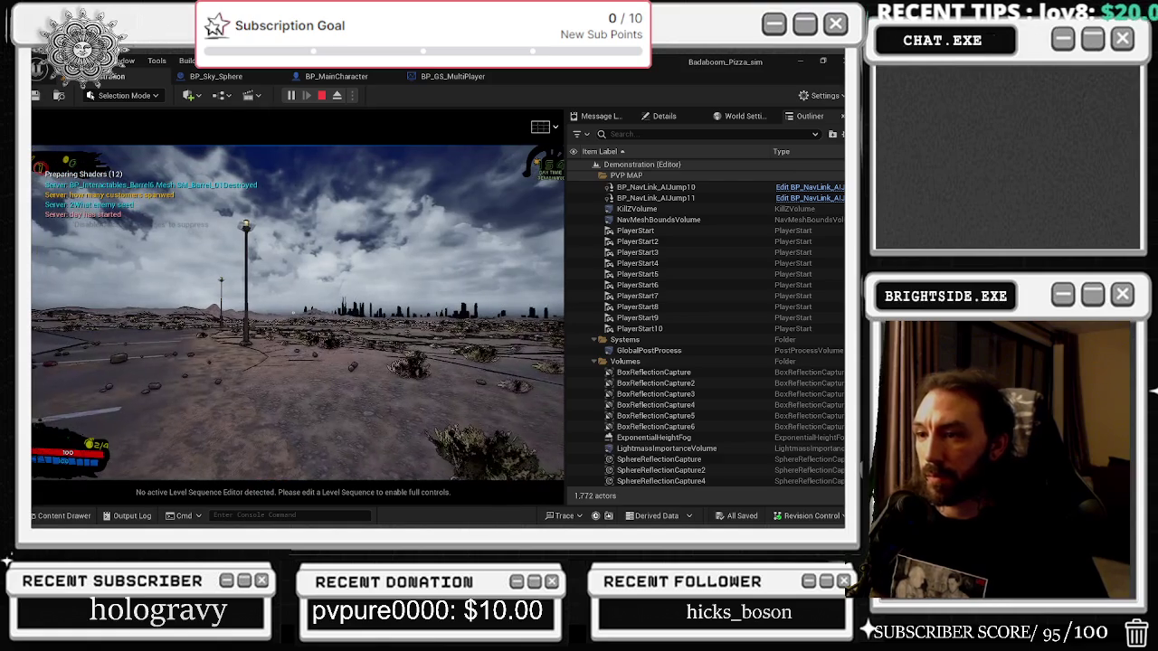
{"action": "key", "text": "Escape"}
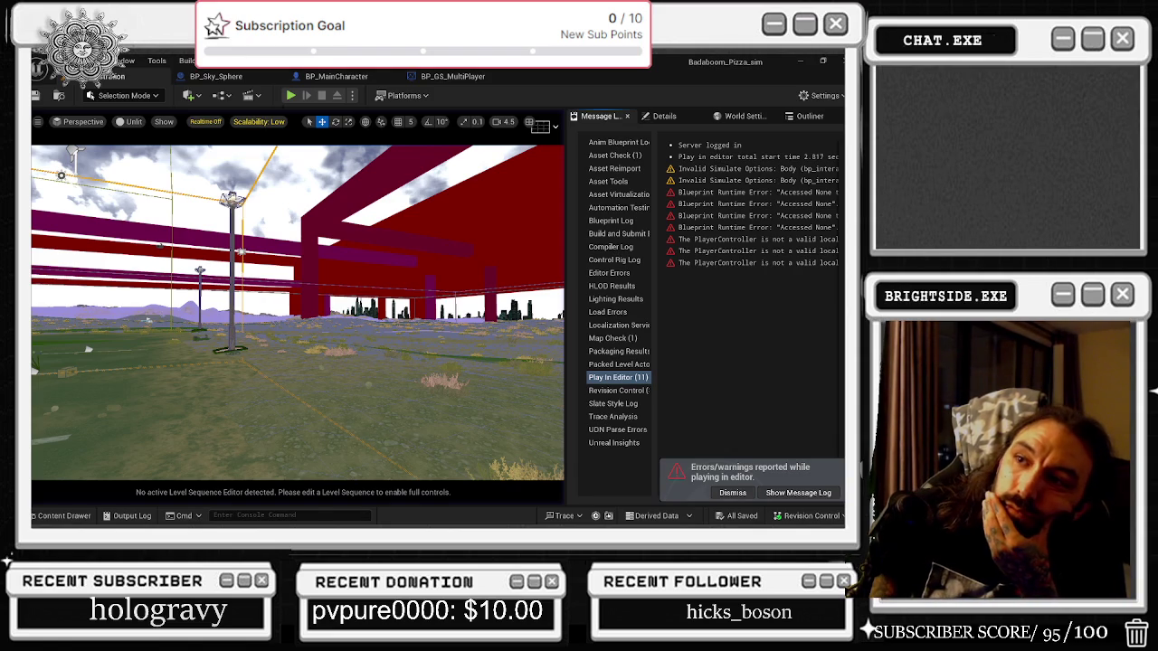
{"action": "left_click", "coordinate": [259, 121]}
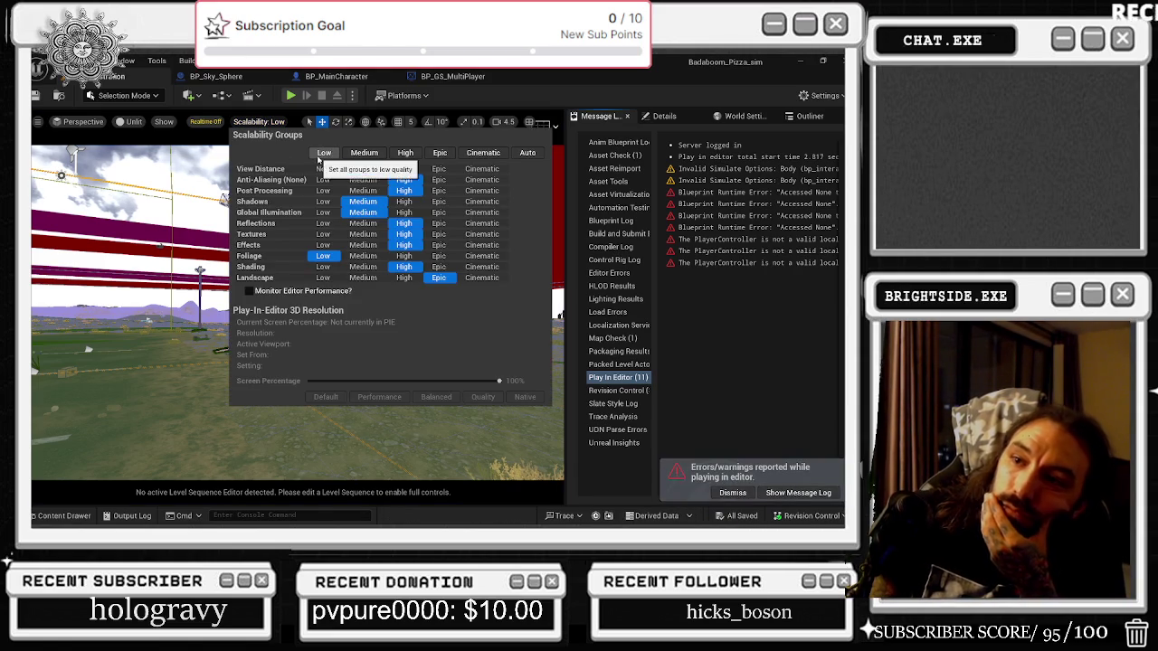
Shrink the navmesh bounds box and turn off the post process volume's Infinite Extent (Unbound).
{"action": "mouse_move", "coordinate": [298, 316]}
{"action": "left_mouse_down"}
{"action": "mouse_move", "coordinate": [308, 300]}
{"action": "mouse_move", "coordinate": [291, 294]}
{"action": "mouse_move", "coordinate": [371, 299]}
{"action": "left_mouse_up"}
{"action": "key", "text": "r"}
{"action": "key", "text": "w"}
{"action": "left_click", "coordinate": [665, 116]}
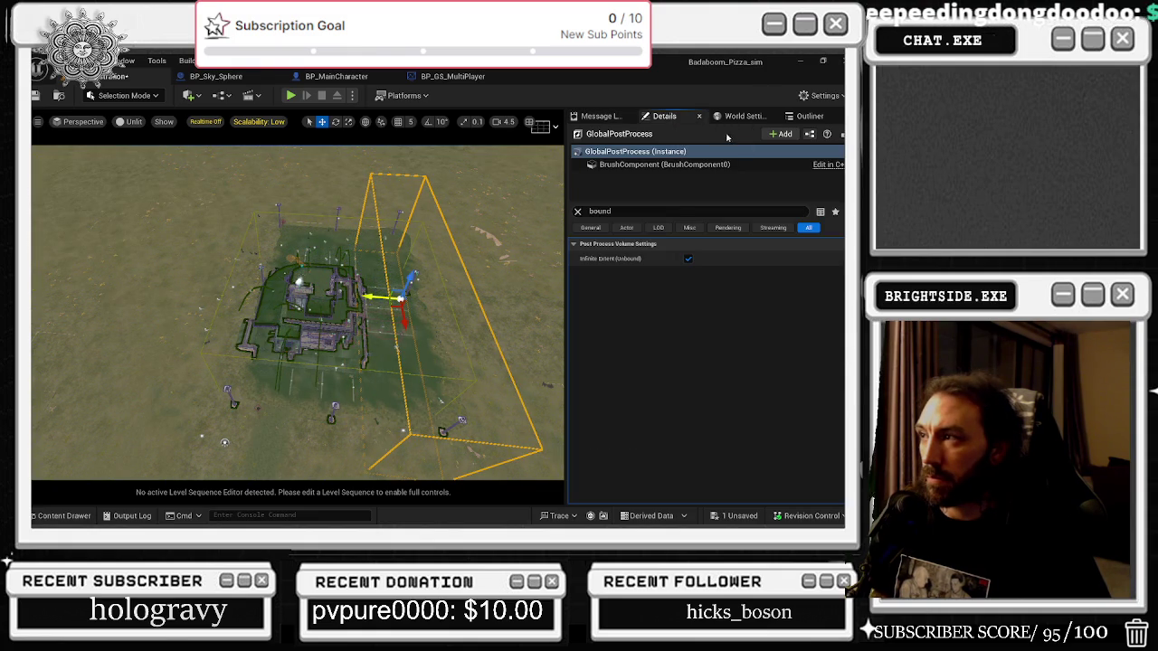
{"action": "left_click", "coordinate": [688, 259]}
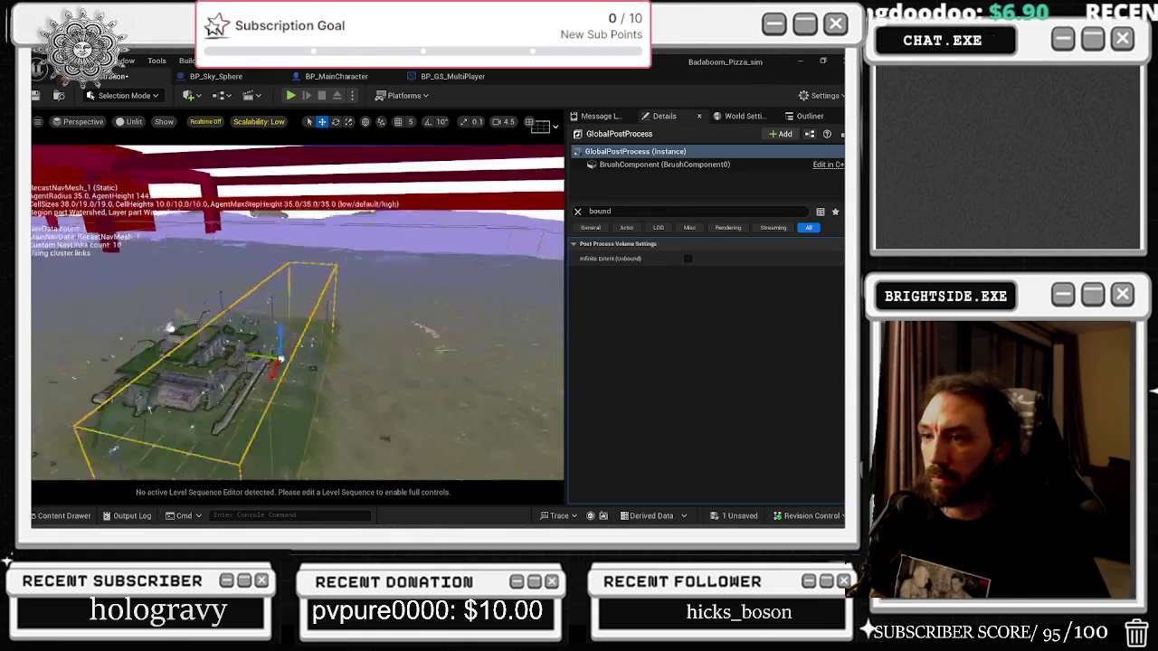
Select the DirectionalLight via a 'dire' Outliner search and tick Affects World.
{"action": "left_click", "coordinate": [810, 116]}
{"action": "left_click", "coordinate": [653, 134]}
{"action": "type", "text": "dire"}
{"action": "left_click", "coordinate": [637, 174]}
{"action": "left_click", "coordinate": [665, 115]}
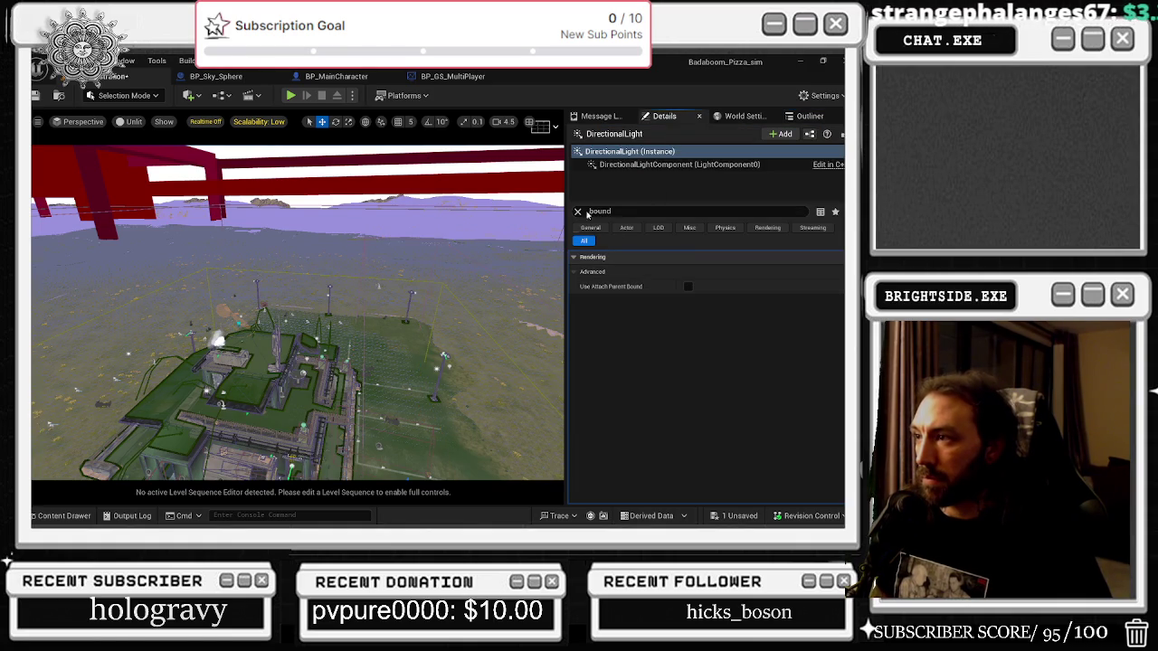
{"action": "left_click", "coordinate": [577, 211]}
{"action": "left_click", "coordinate": [685, 433]}
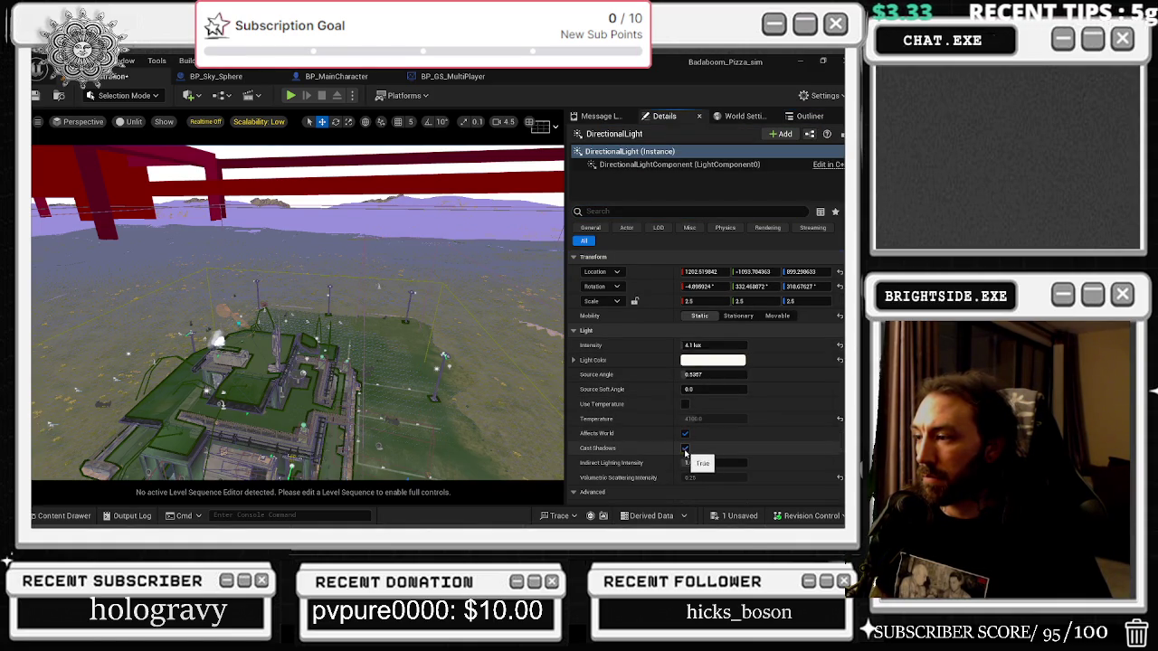
Tick the DirectionalLight's Visible property, then filter its details by 'hidden'.
{"action": "left_click", "coordinate": [687, 211]}
{"action": "type", "text": "vis"}
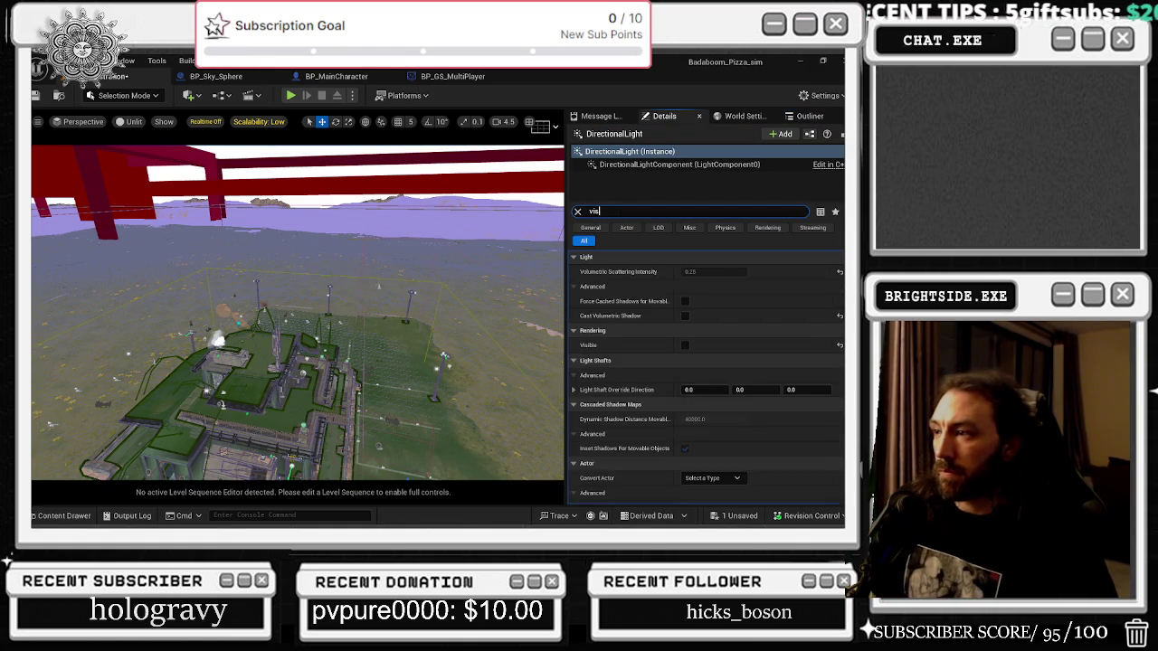
{"action": "left_click", "coordinate": [688, 271]}
{"action": "double_click", "coordinate": [594, 211]}
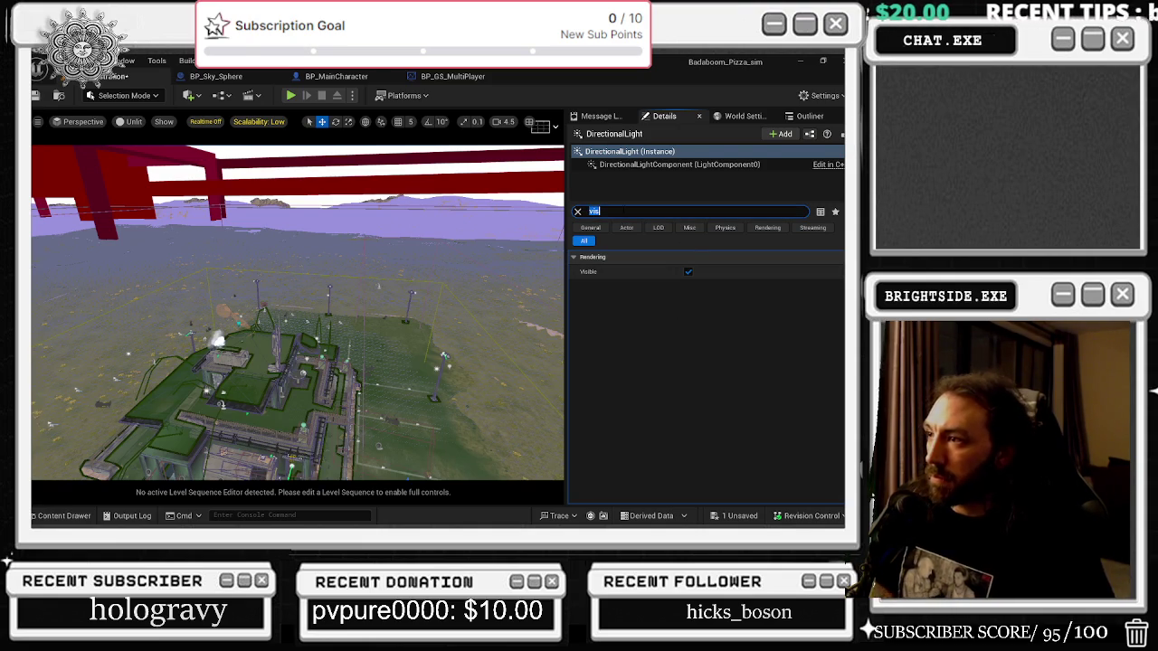
{"action": "key", "text": "BackSpace"}
{"action": "type", "text": "hidden"}
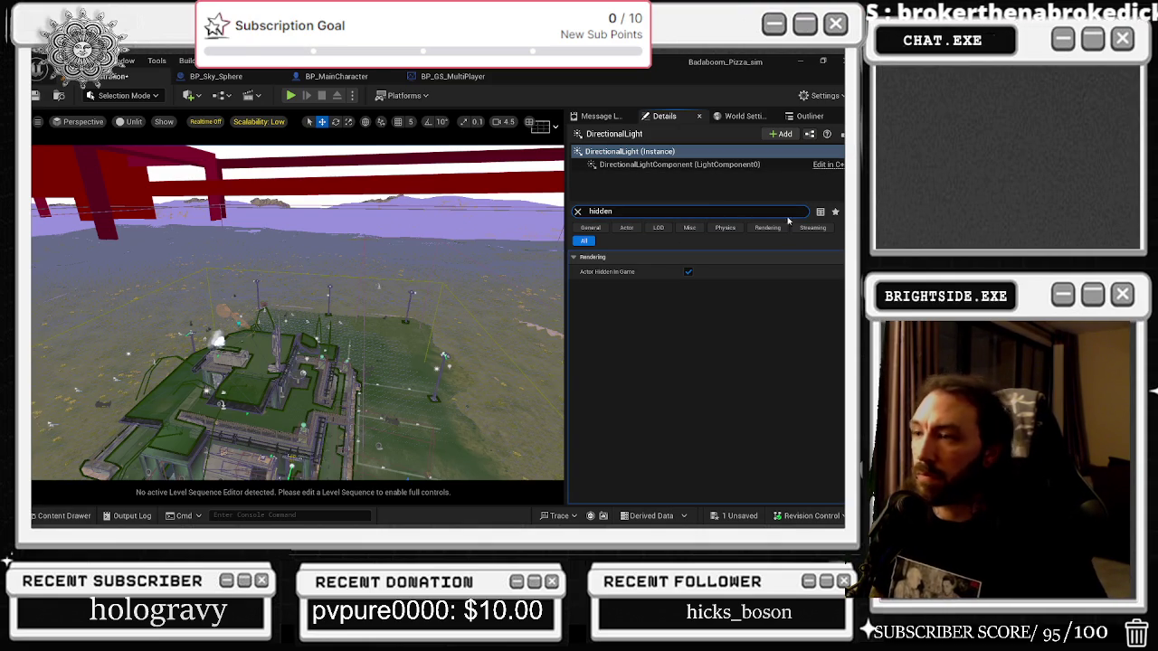
{"action": "type", "text": "f"}
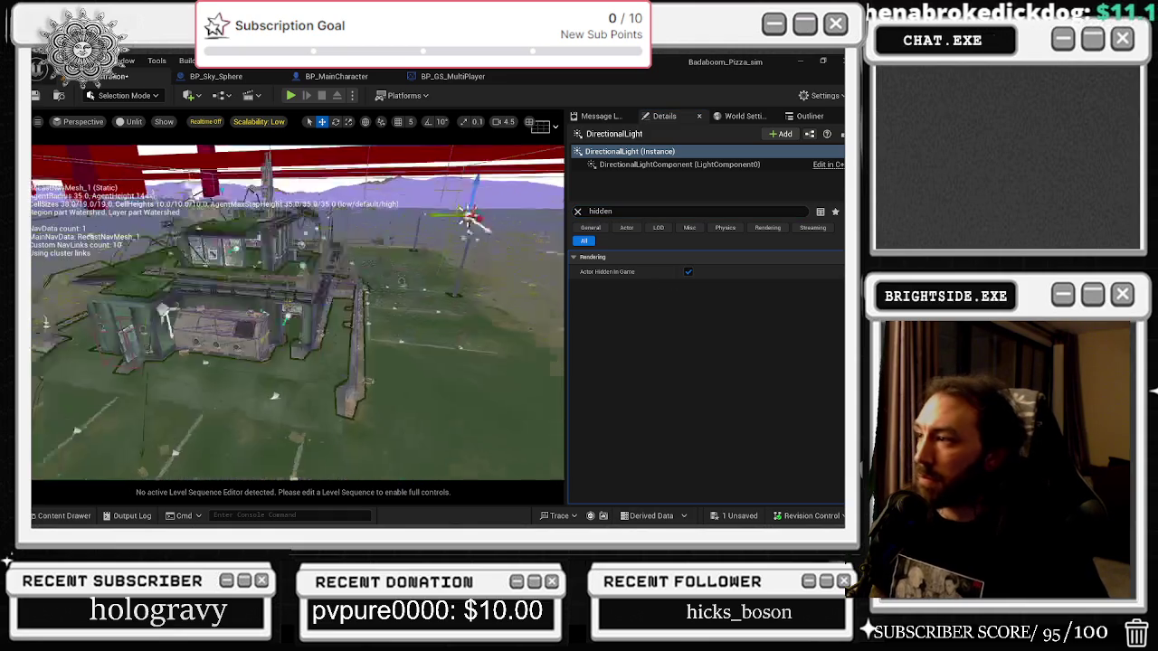
Untick the DirectionalLight's Actor Hidden in Game, save the Demonstration level, and play-test it.
{"action": "left_click", "coordinate": [688, 272]}
{"action": "mouse_move", "coordinate": [548, 414]}
{"action": "left_mouse_down"}
{"action": "mouse_move", "coordinate": [548, 439]}
{"action": "mouse_move", "coordinate": [548, 414]}
{"action": "left_mouse_up"}
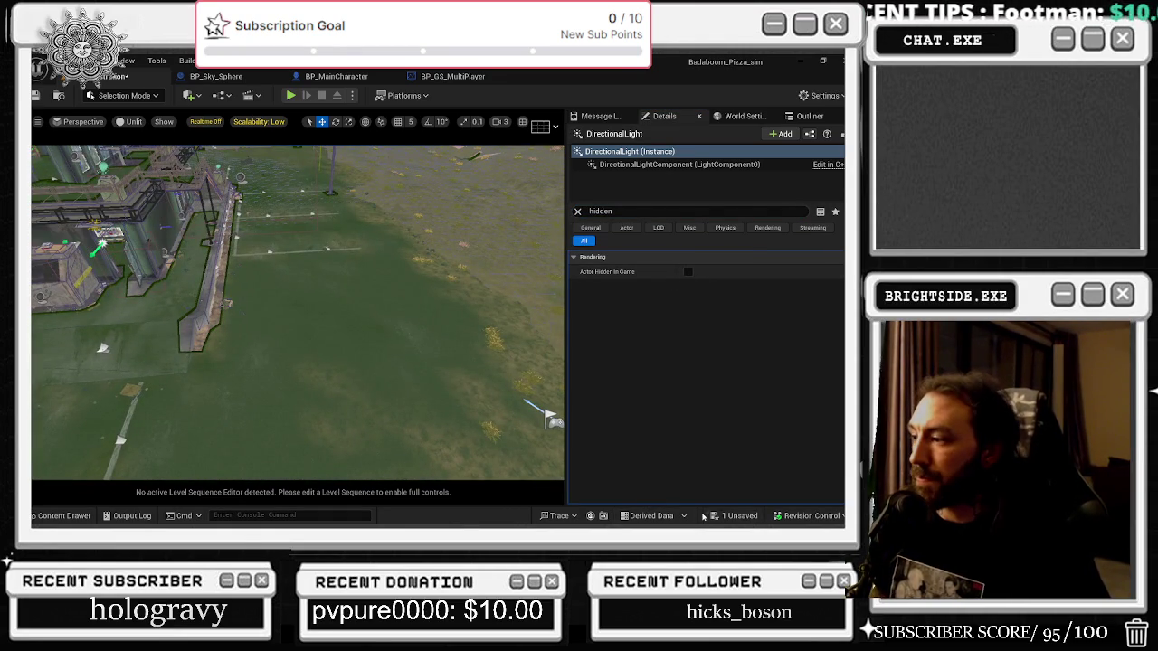
{"action": "left_click", "coordinate": [738, 516]}
{"action": "left_click", "coordinate": [523, 422]}
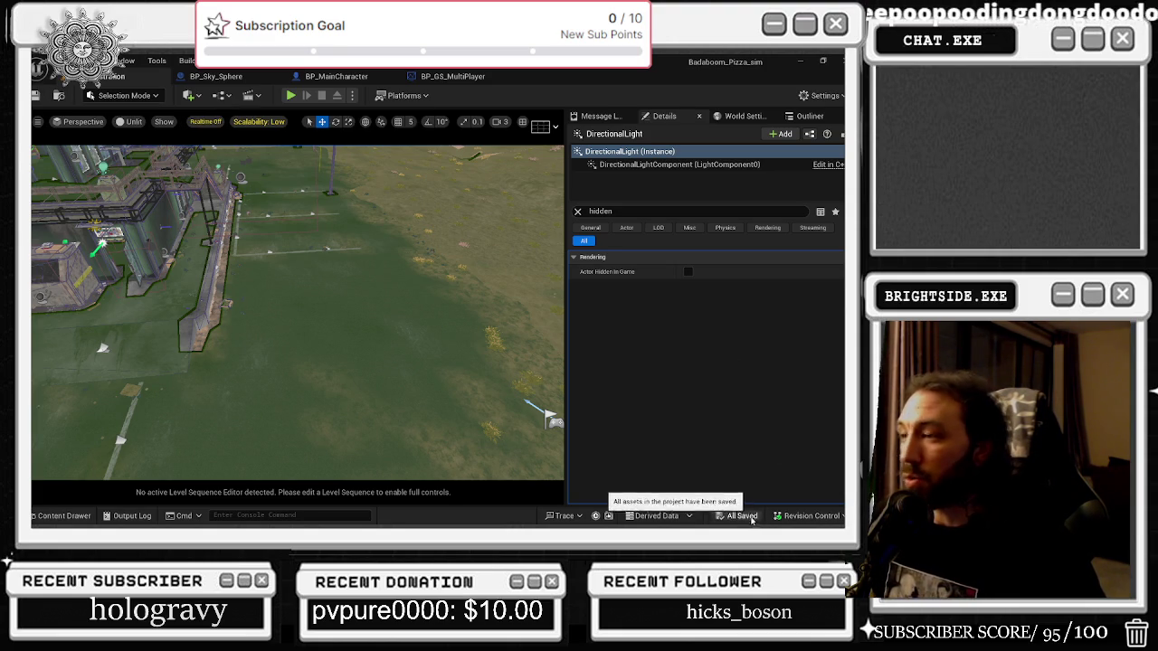
{"action": "left_click", "coordinate": [292, 97]}
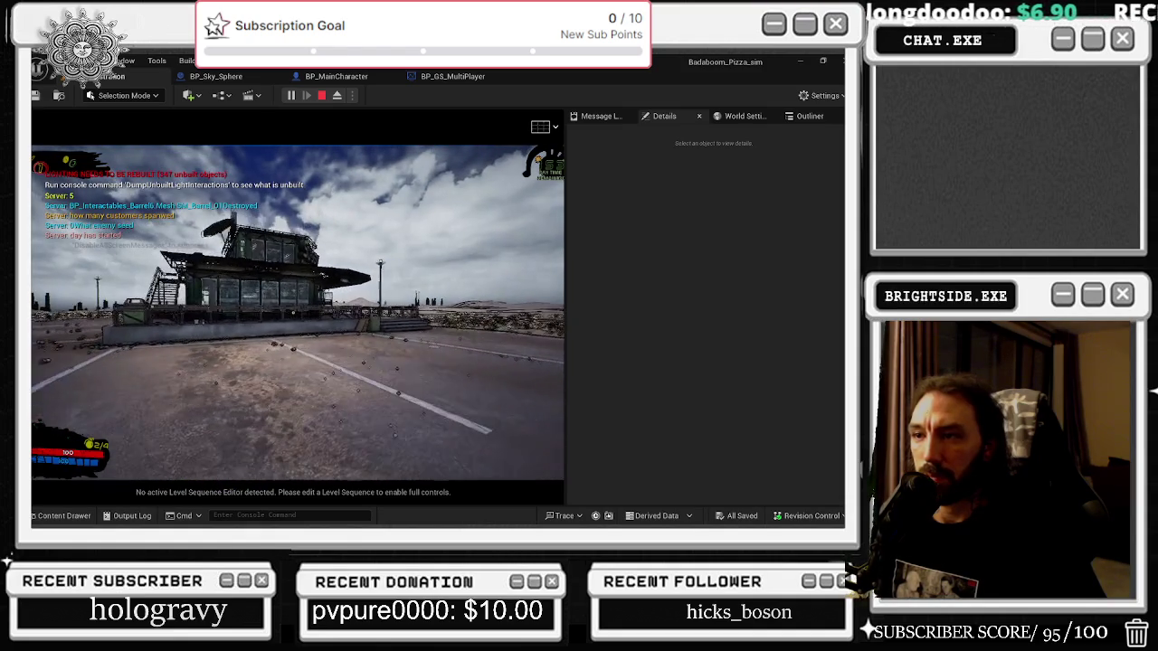
{"action": "key", "text": "Escape"}
Undo the DirectionalLight's property changes and delete the post-process volume.
{"action": "key", "text": "f"}
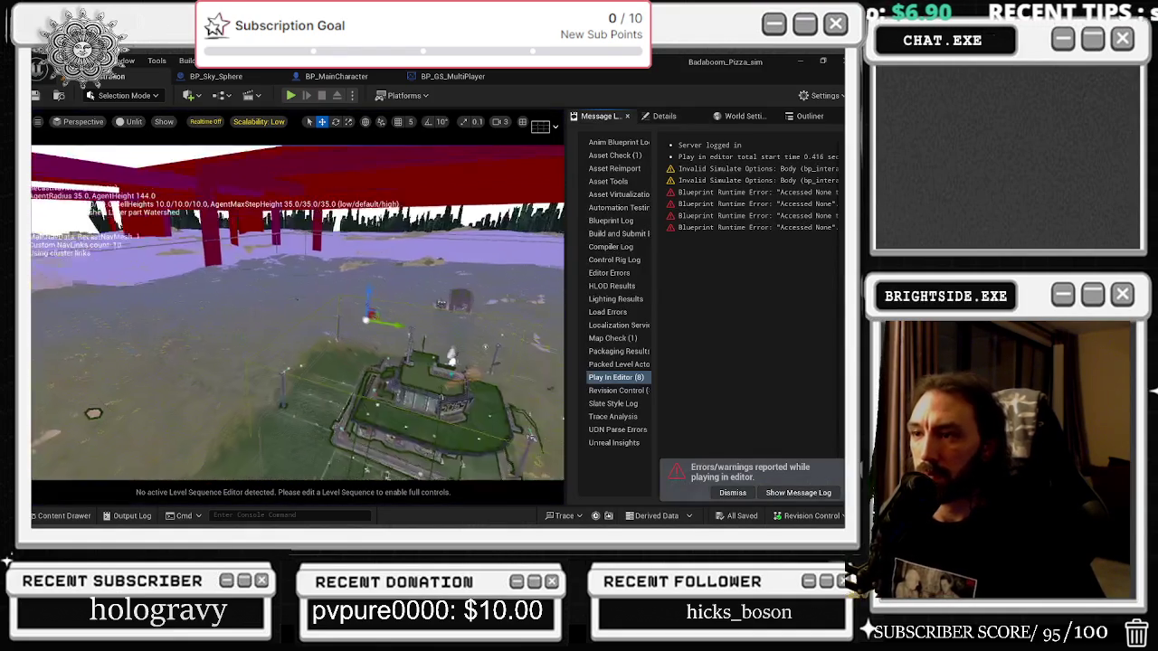
{"action": "key", "text": "ctrl+z"}
{"action": "left_click", "coordinate": [664, 116]}
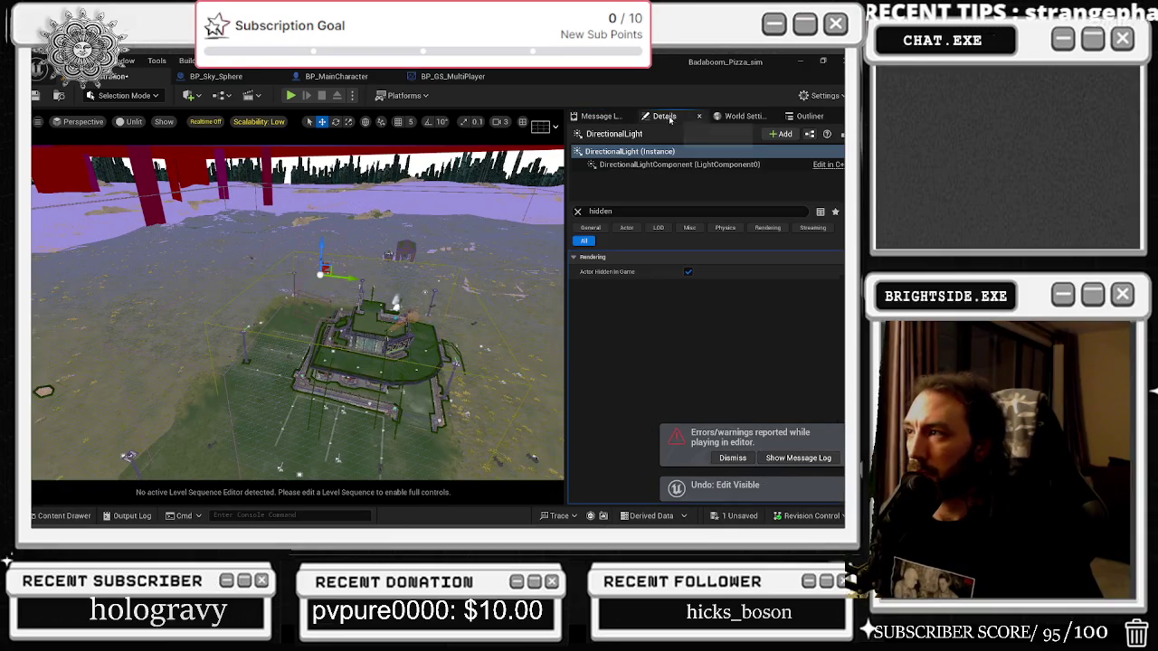
{"action": "key", "text": "ctrl+z"}
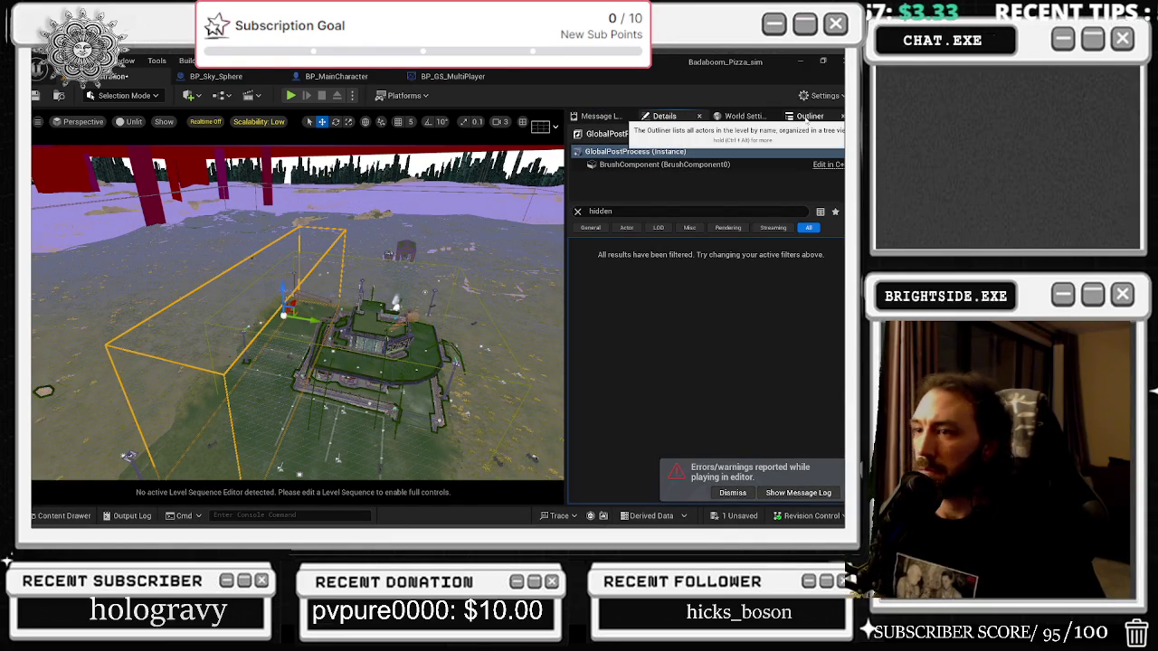
{"action": "key", "text": "Delete"}
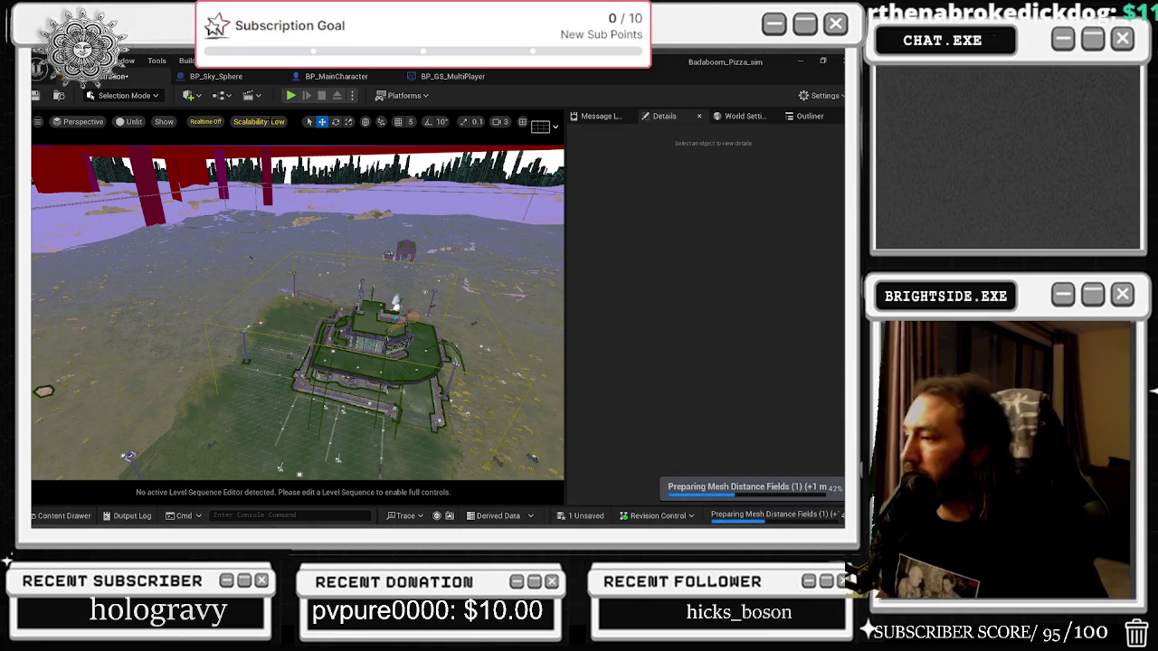
Check scalability and view mode options, then reselect DirectionalLight and inspect Actor Hidden in Game.
{"action": "left_click", "coordinate": [258, 121]}
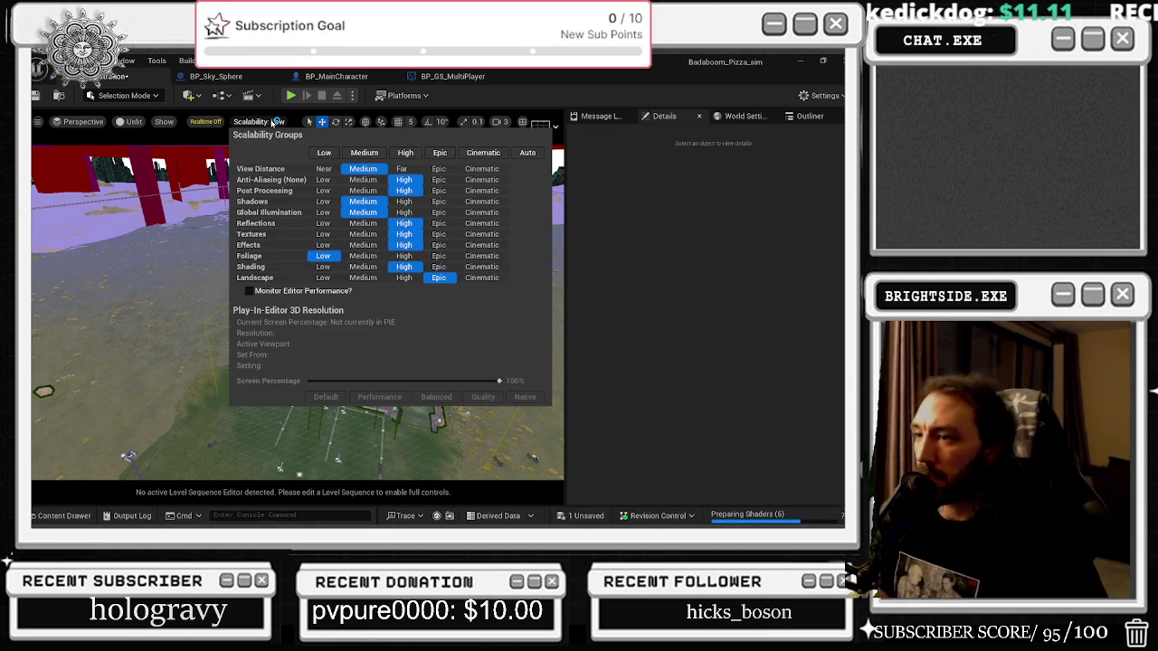
{"action": "left_click", "coordinate": [133, 121]}
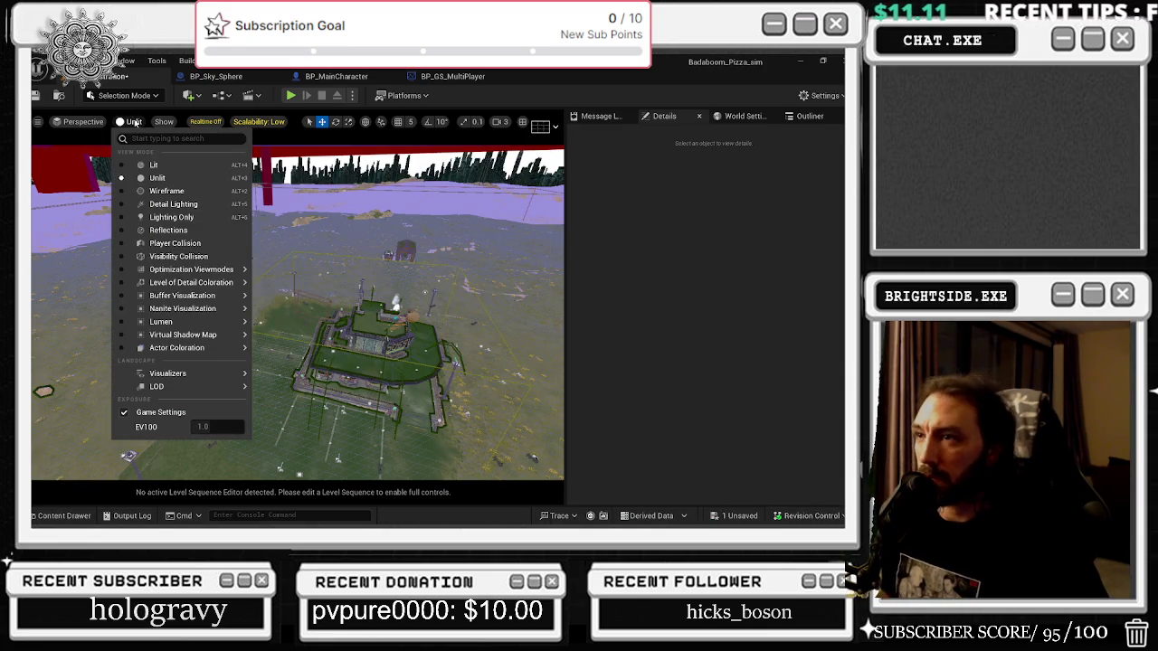
{"action": "left_click", "coordinate": [810, 116]}
{"action": "left_click", "coordinate": [637, 175]}
{"action": "left_click", "coordinate": [669, 118]}
{"action": "left_click", "coordinate": [689, 271]}
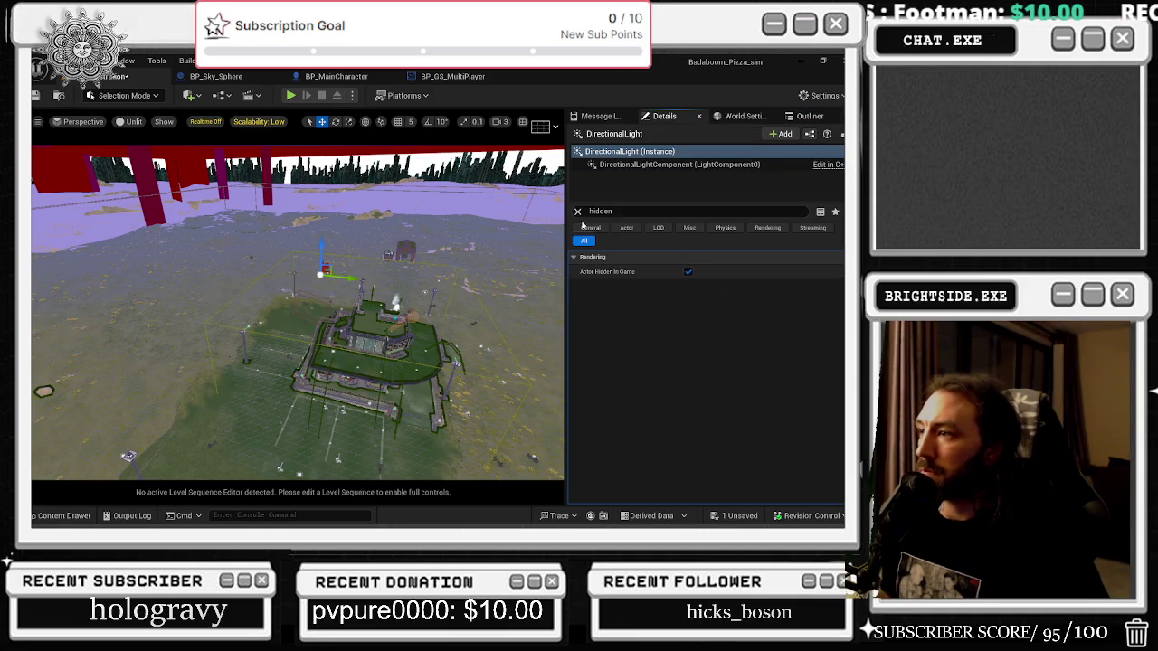
Filter the light's properties for 'visible', clear the search, and browse the project's levels.
{"action": "key", "text": "BackSpace"}
{"action": "key", "text": "BackSpace"}
{"action": "key", "text": "BackSpace"}
{"action": "type", "text": "visible"}
{"action": "key", "text": "ctrl+a"}
{"action": "key", "text": "BackSpace"}
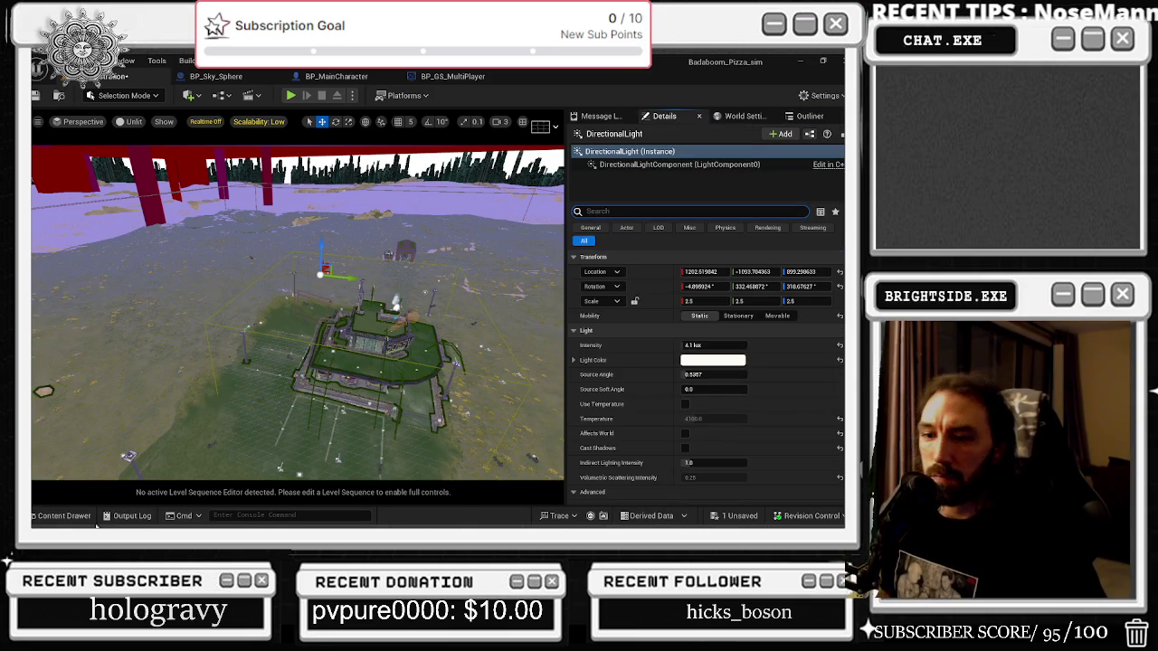
{"action": "left_click", "coordinate": [63, 516]}
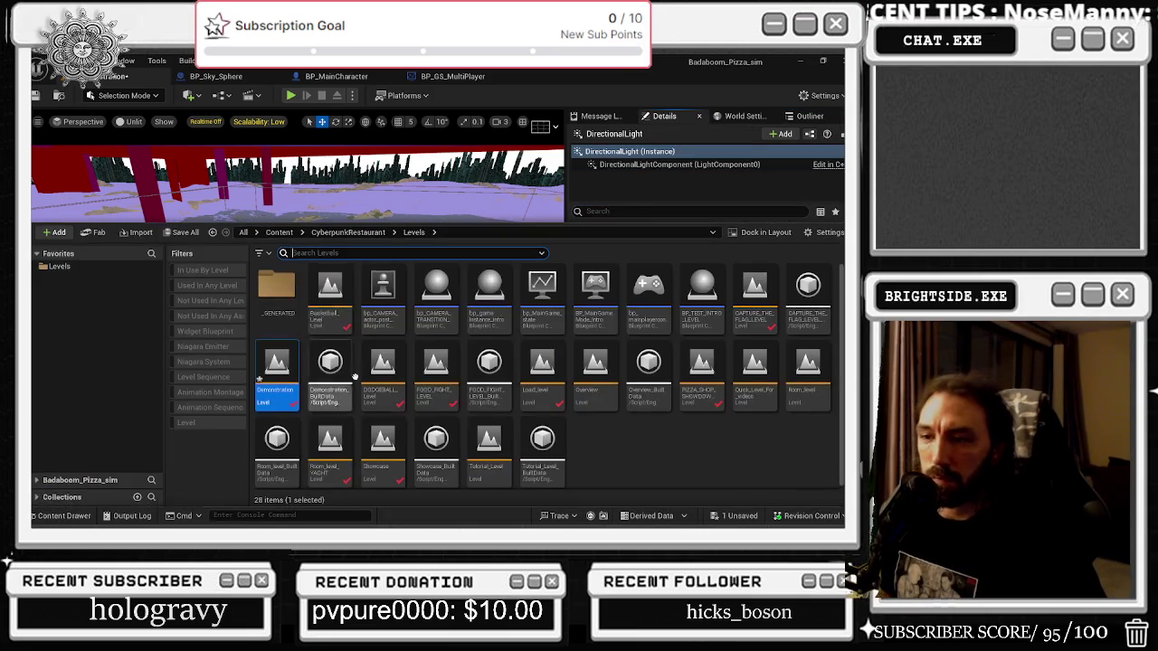
Load the Showcase level, saving the Demonstration level first, then close the content panel.
{"action": "double_click", "coordinate": [382, 461]}
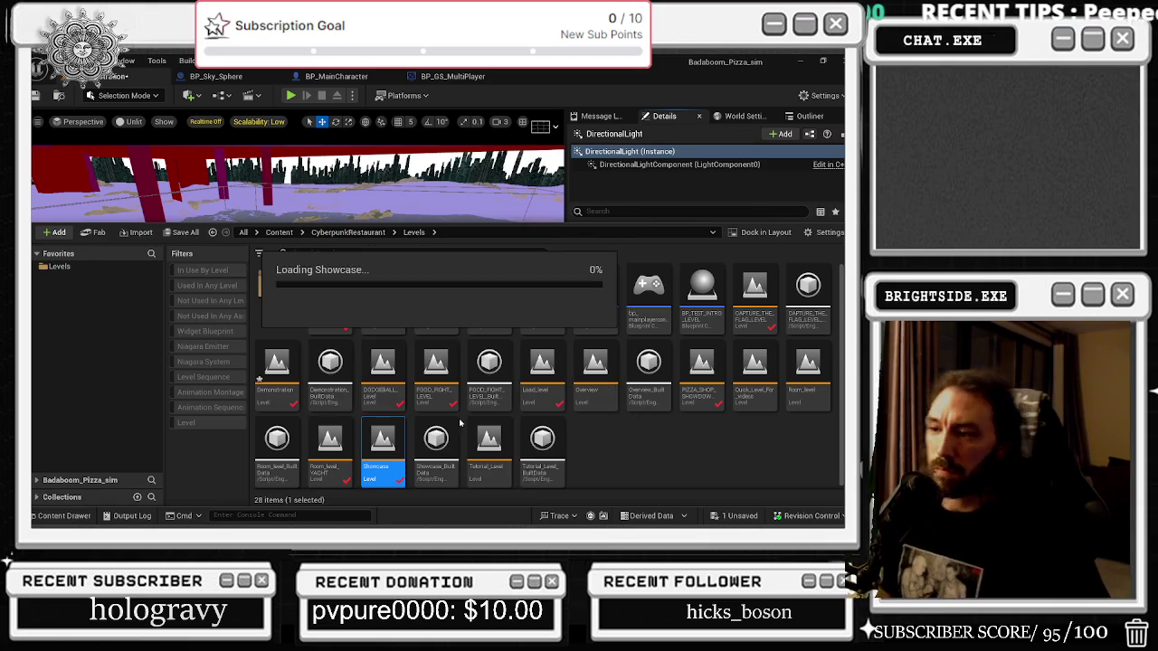
{"action": "left_click", "coordinate": [465, 417]}
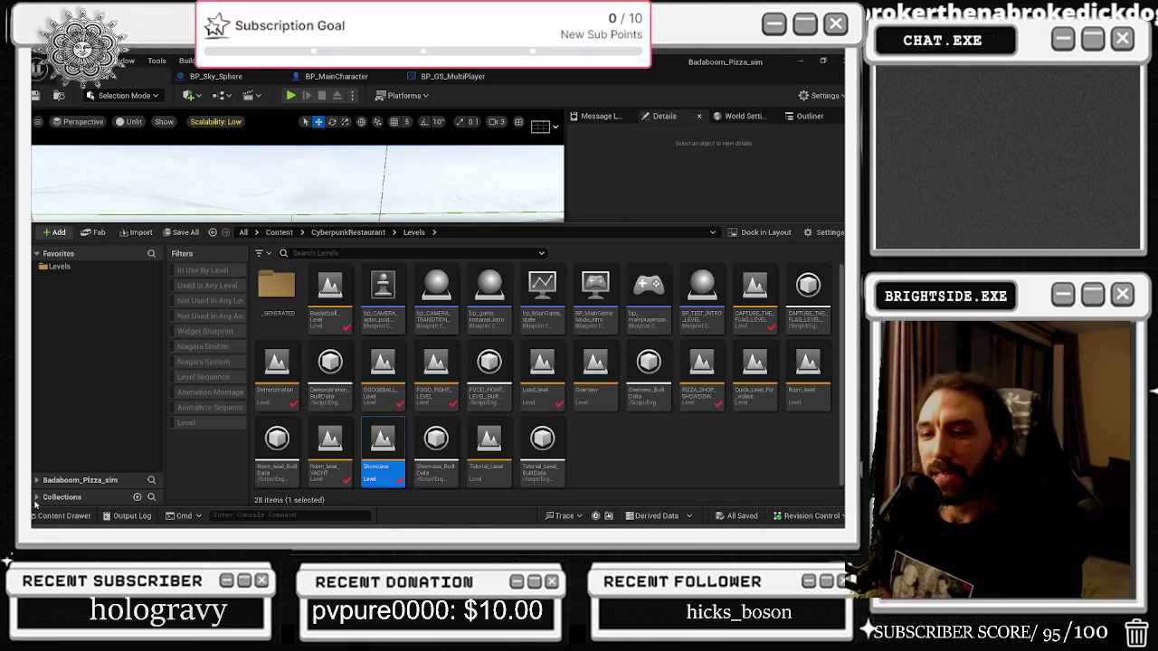
{"action": "left_click", "coordinate": [62, 515]}
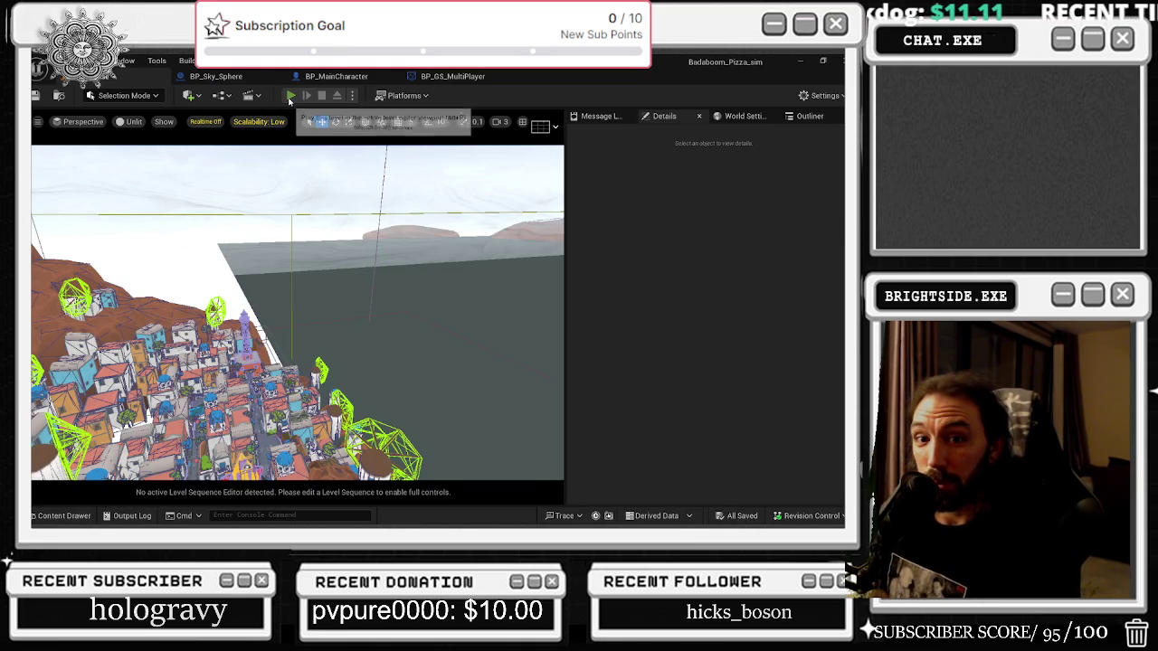
Play-test the Showcase level, walking the character forward down the town alley.
{"action": "left_click", "coordinate": [290, 96]}
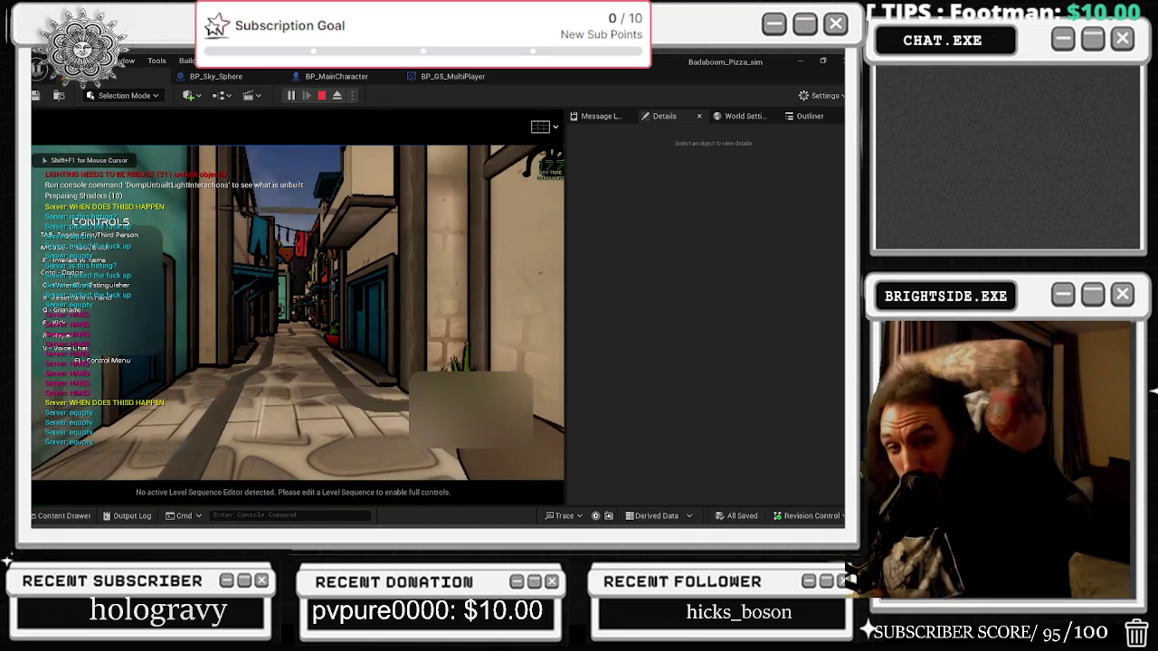
{"action": "key", "text": "w"}
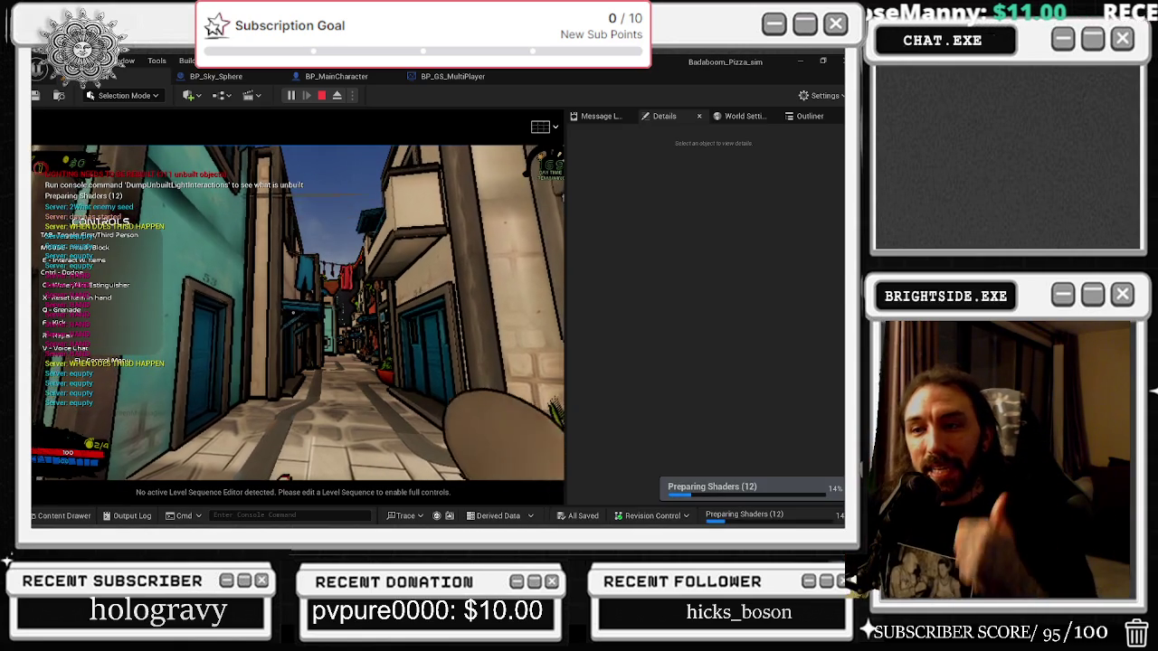
{"action": "key", "text": "w"}
{"action": "key", "text": "w"}
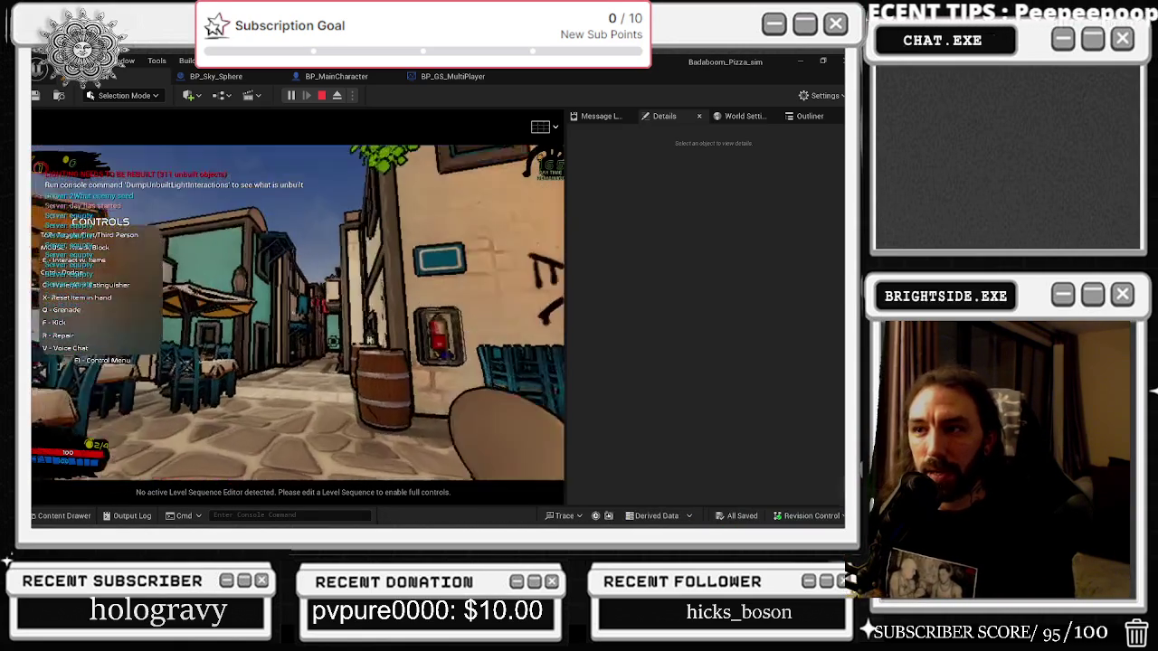
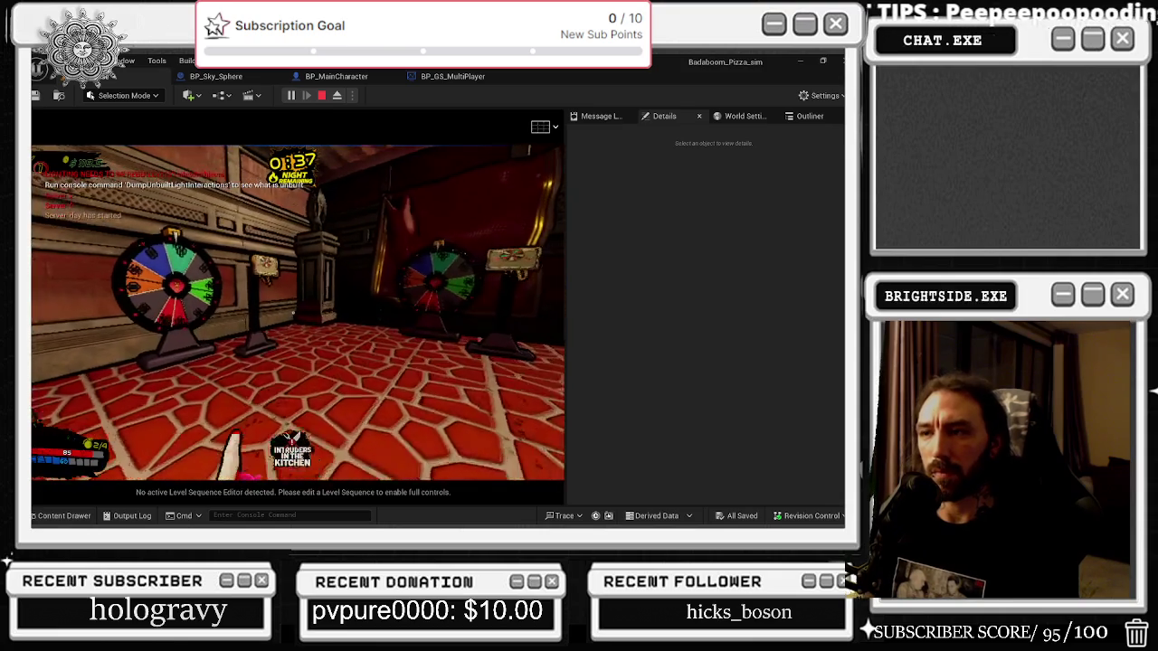
Open the Wheel of Dough betting panel and widen the game view.
{"action": "key", "text": "e"}
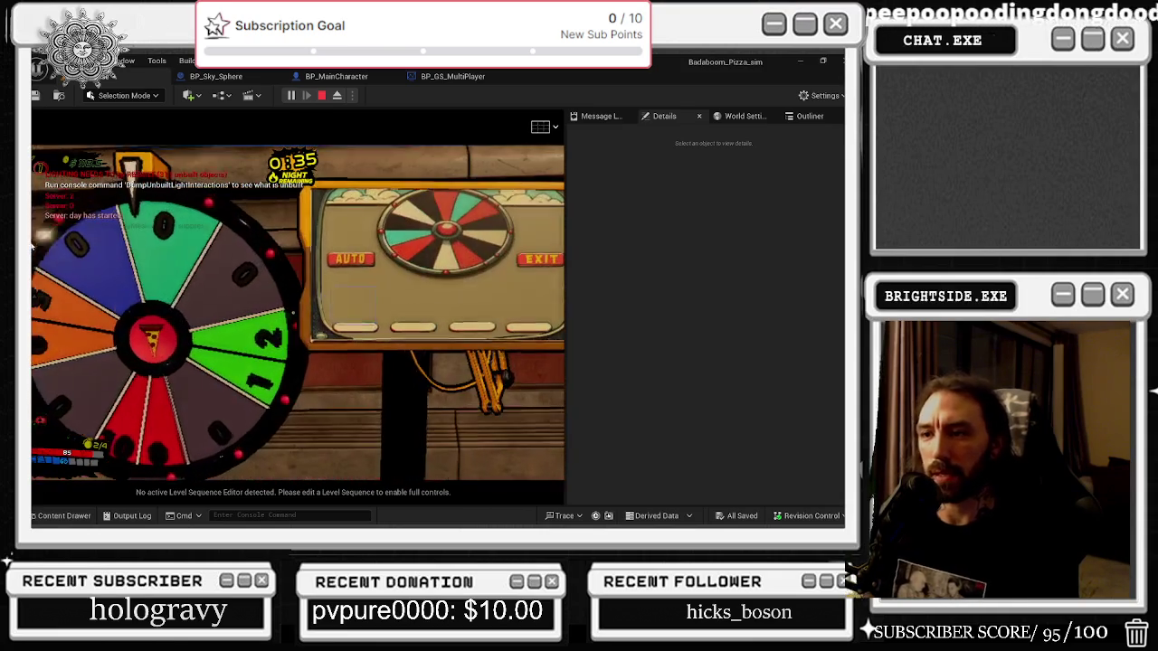
{"action": "key", "text": "alt+Tab"}
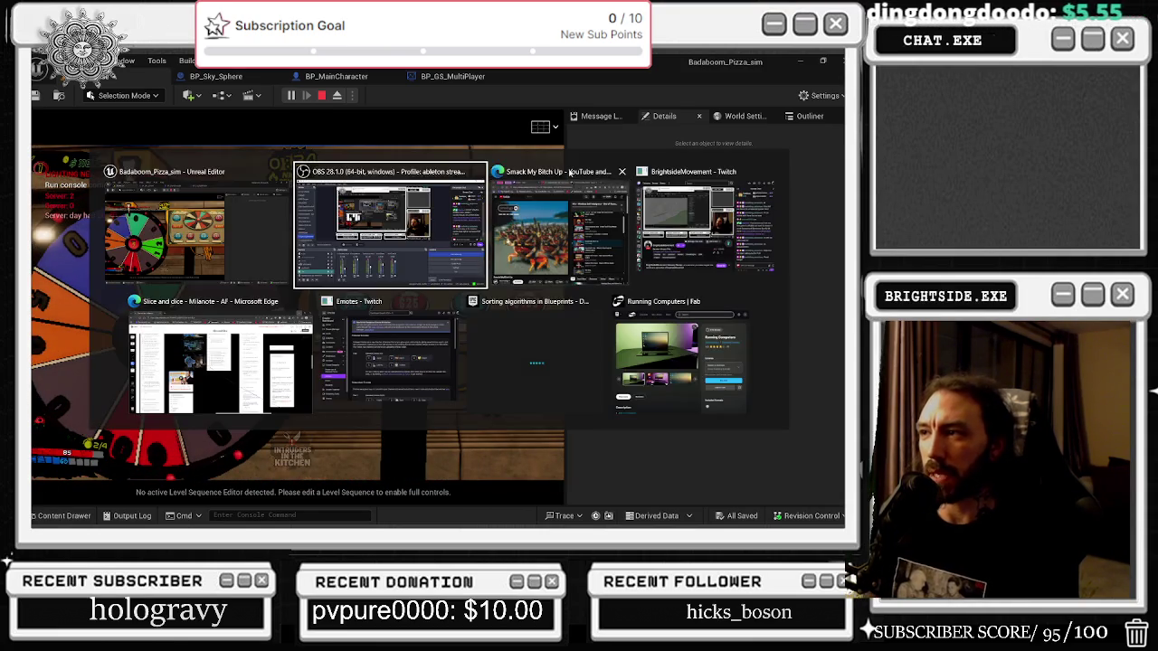
{"action": "left_click_drag", "start_coordinate": [565, 139], "coordinate": [776, 138]}
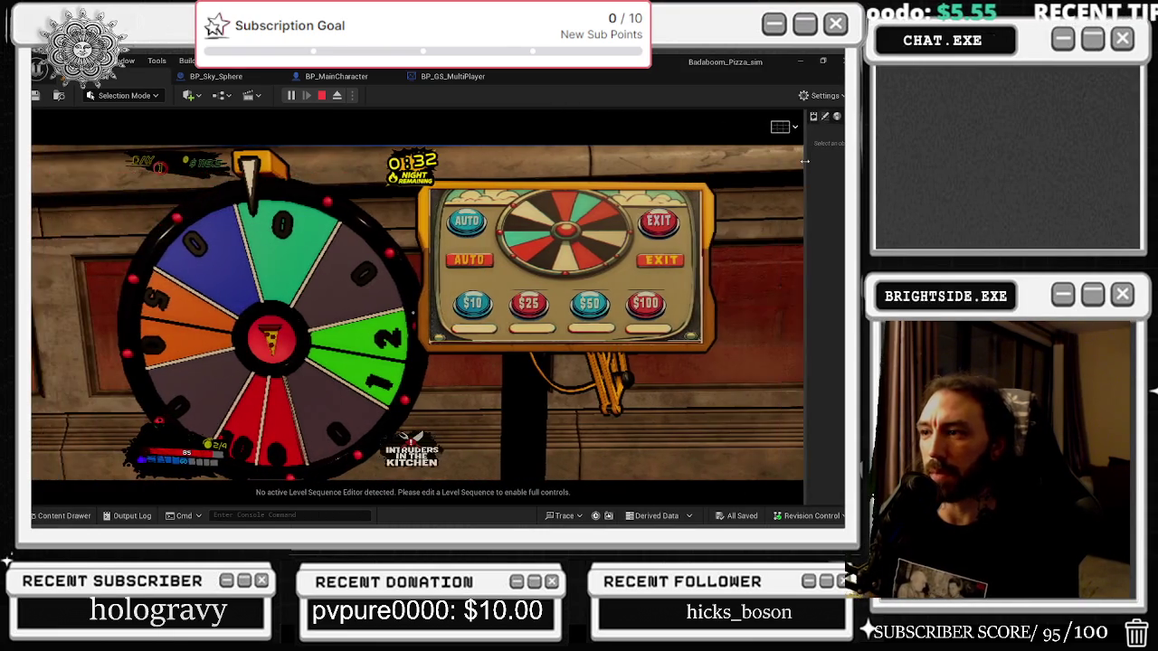
Place $10, $25 and $50 bets to spin the prize wheel, landing a 50 cash prize.
{"action": "left_click", "coordinate": [462, 308]}
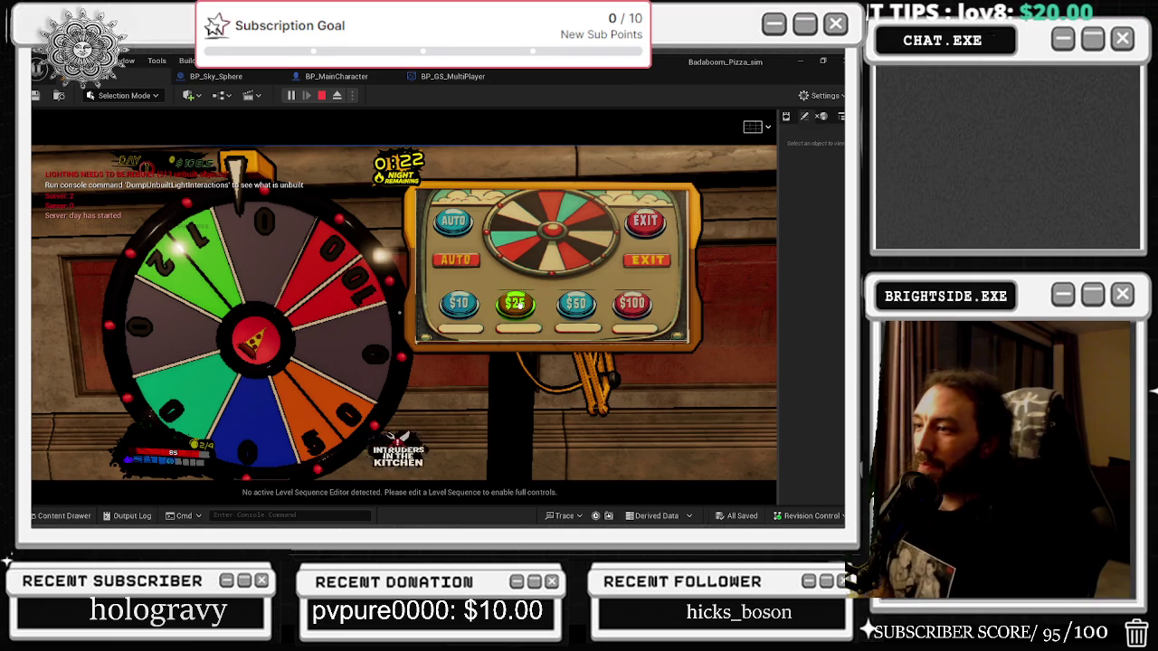
{"action": "left_click", "coordinate": [512, 303]}
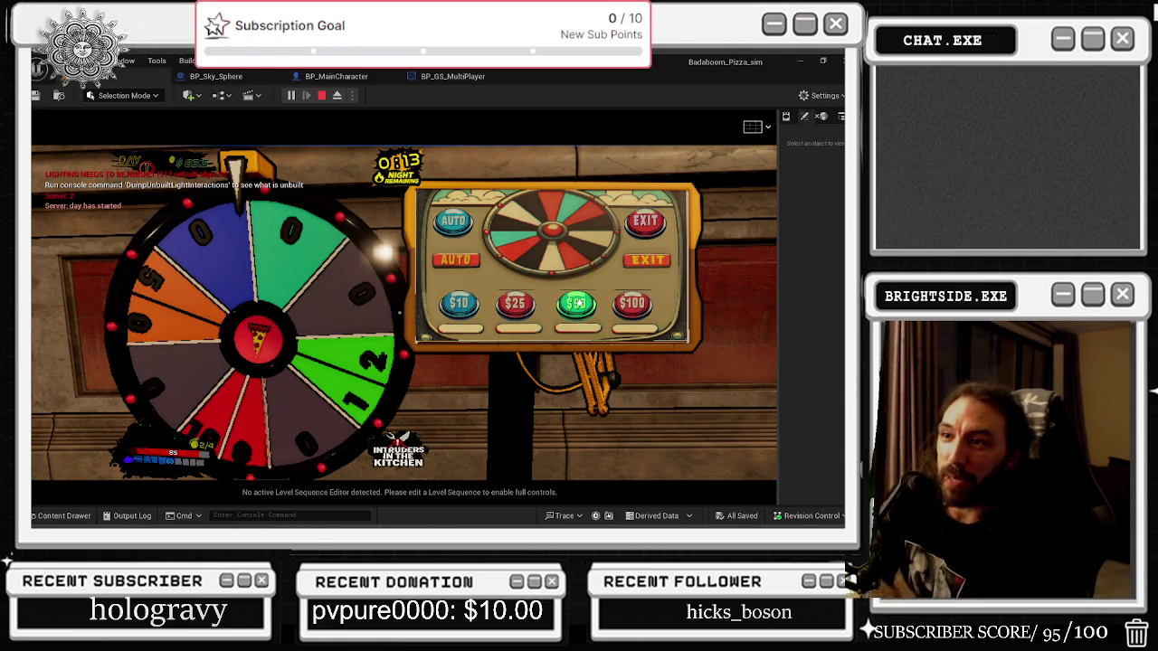
{"action": "left_click", "coordinate": [576, 304]}
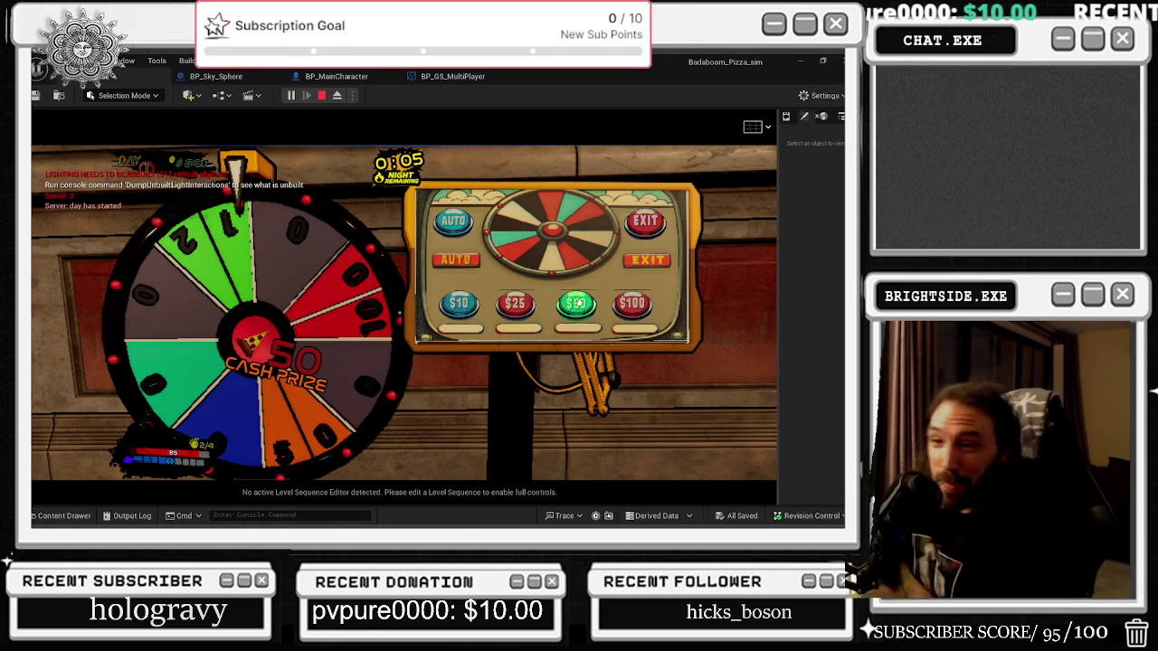
{"action": "left_click", "coordinate": [576, 304]}
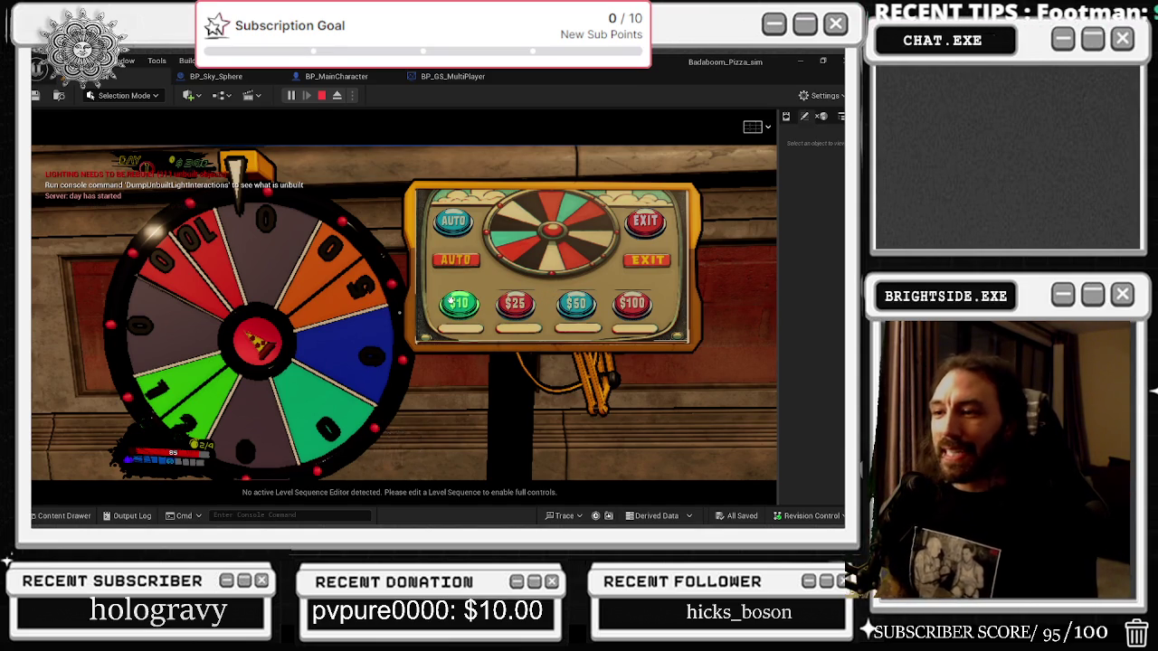
Switch from the play session to the Twitch browser window showing the Whispers list.
{"action": "key", "text": "alt+Tab"}
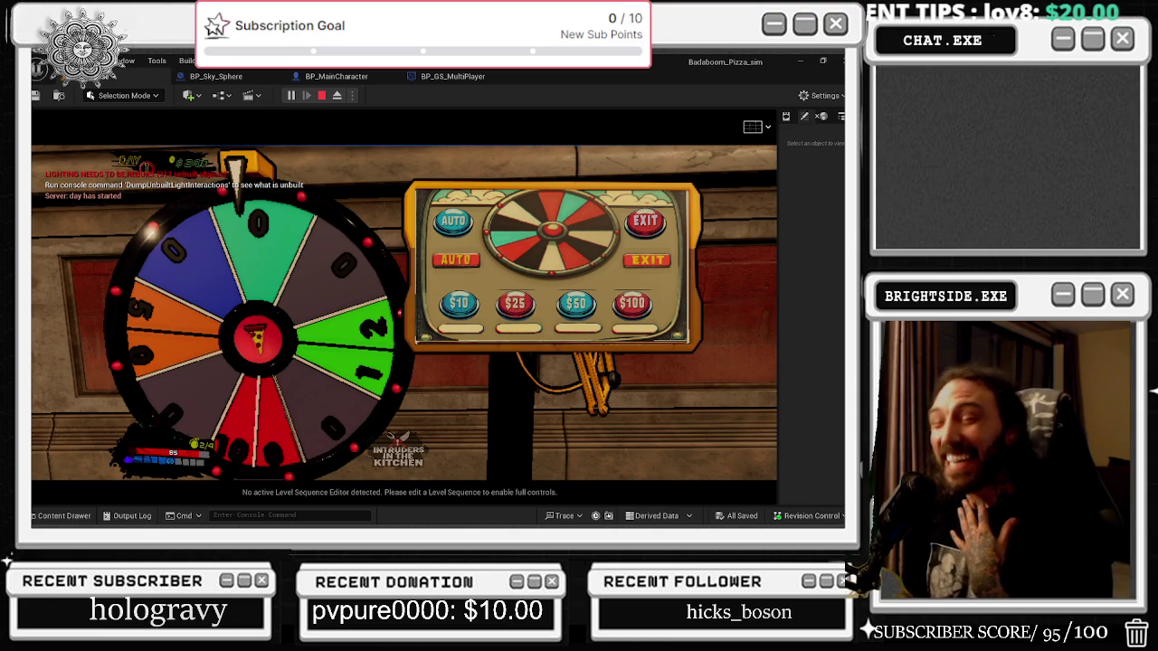
{"action": "key", "text": "alt+Tab"}
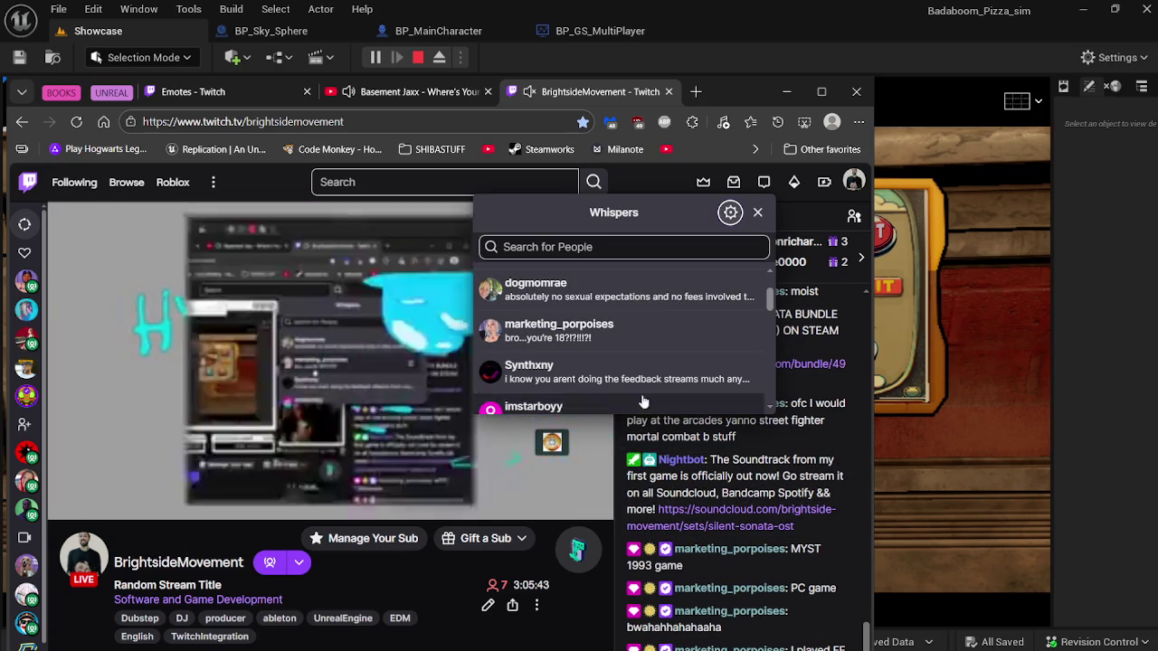
Open a whisper conversation, shift the browser right to reveal the game, and select message lines.
{"action": "left_click", "coordinate": [549, 289]}
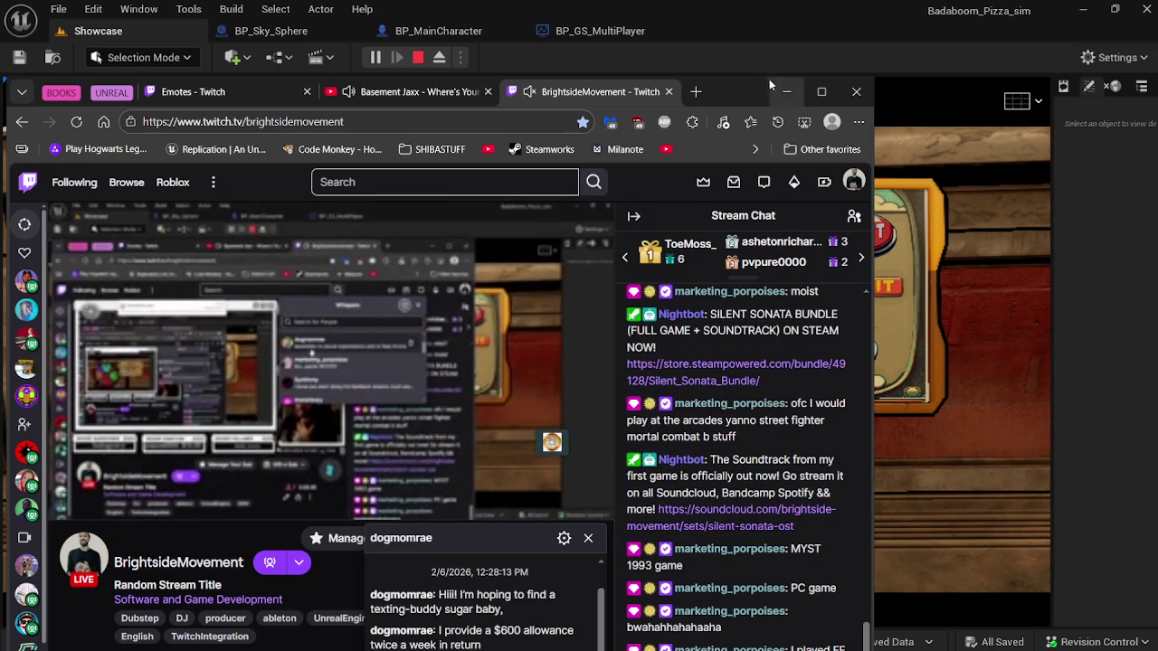
{"action": "left_click_drag", "start_coordinate": [729, 85], "coordinate": [900, 8]}
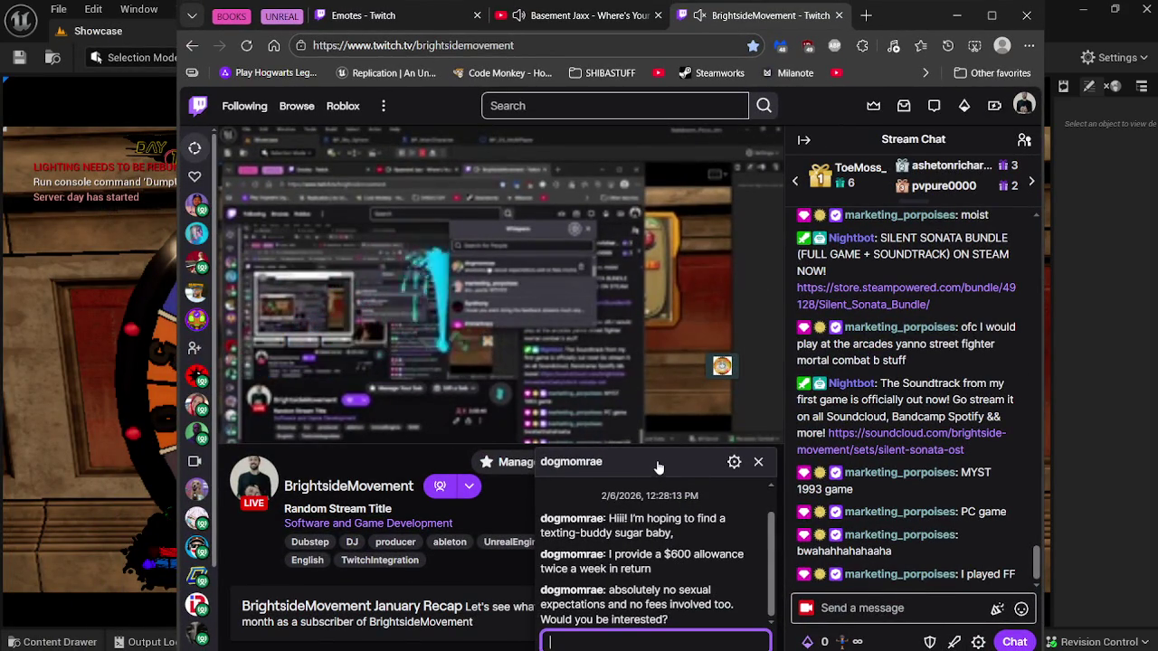
{"action": "mouse_move", "coordinate": [580, 532]}
{"action": "left_mouse_down"}
{"action": "mouse_move", "coordinate": [642, 533]}
{"action": "mouse_move", "coordinate": [625, 555]}
{"action": "mouse_move", "coordinate": [711, 555]}
{"action": "mouse_move", "coordinate": [633, 584]}
{"action": "mouse_move", "coordinate": [665, 572]}
{"action": "left_mouse_up"}
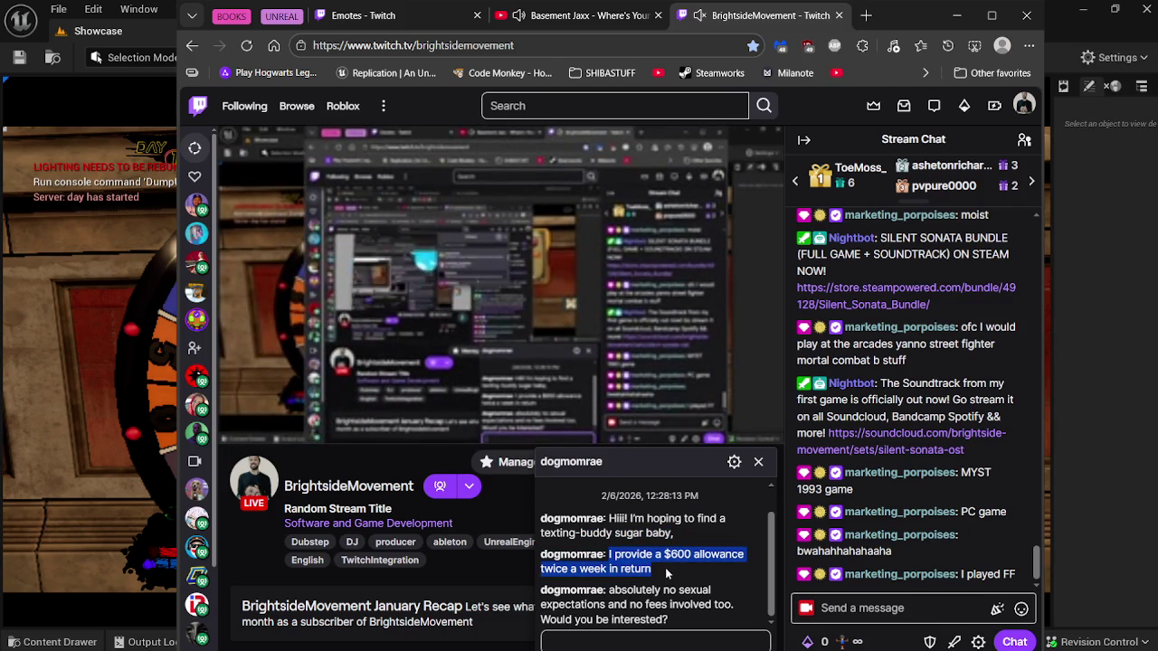
{"action": "mouse_move", "coordinate": [609, 590]}
{"action": "left_mouse_down"}
{"action": "mouse_move", "coordinate": [692, 593]}
{"action": "mouse_move", "coordinate": [633, 590]}
{"action": "mouse_move", "coordinate": [628, 604]}
{"action": "mouse_move", "coordinate": [744, 606]}
{"action": "mouse_move", "coordinate": [670, 621]}
{"action": "mouse_move", "coordinate": [718, 627]}
{"action": "left_mouse_up"}
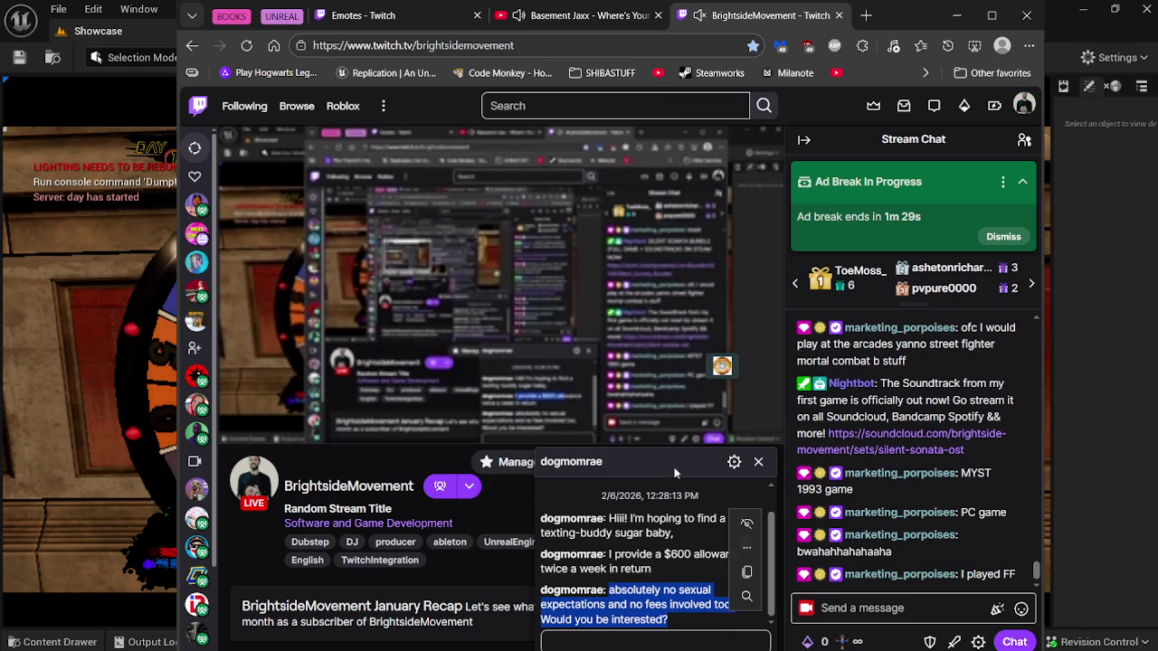
Refocus the Unreal game view, then skip the YouTube mix to the next track.
{"action": "left_click", "coordinate": [50, 233]}
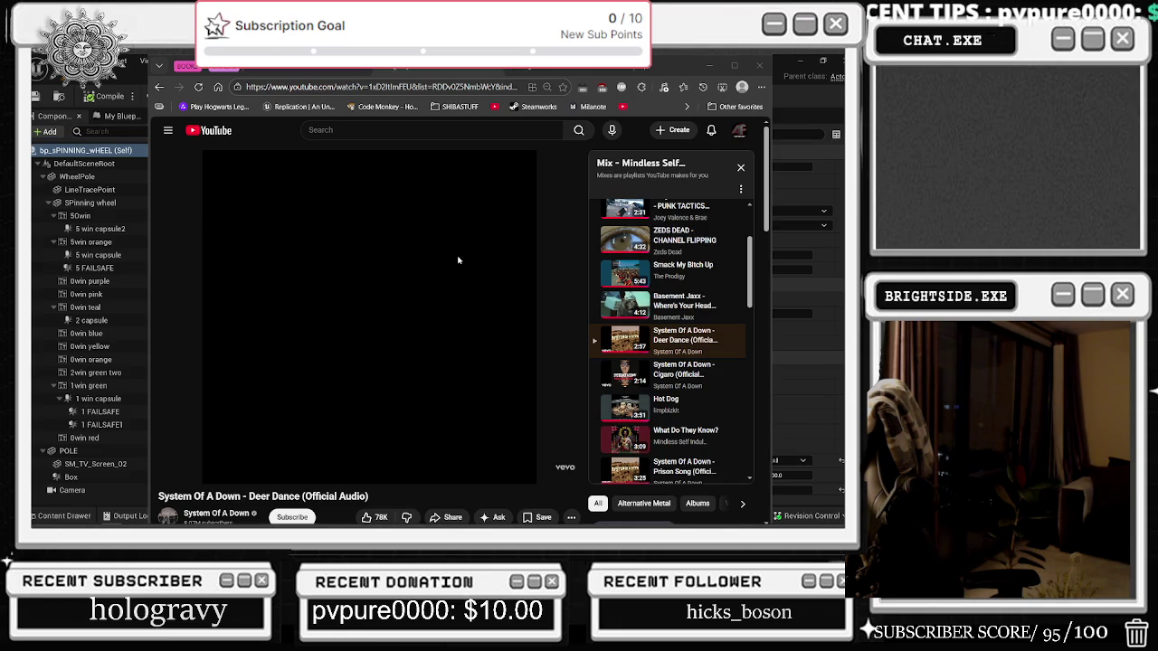
{"action": "key", "text": "shift+n"}
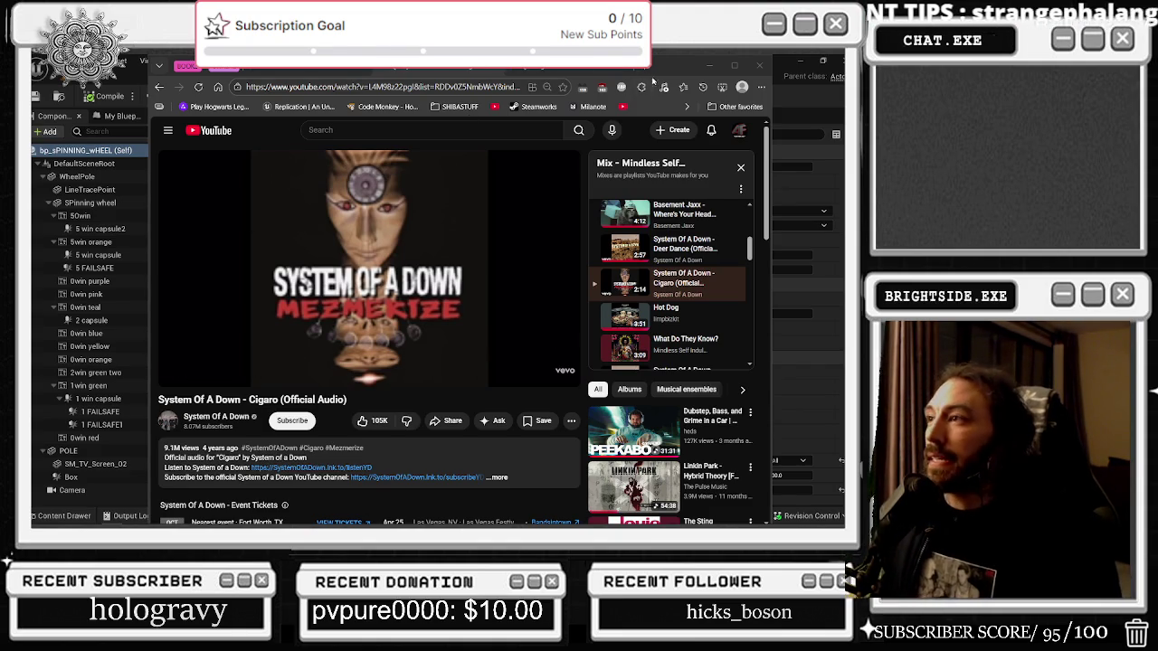
Minimize the browser playing Cigaro to return to the bp_sPINNING_wHEEL event graph.
{"action": "left_click", "coordinate": [708, 66]}
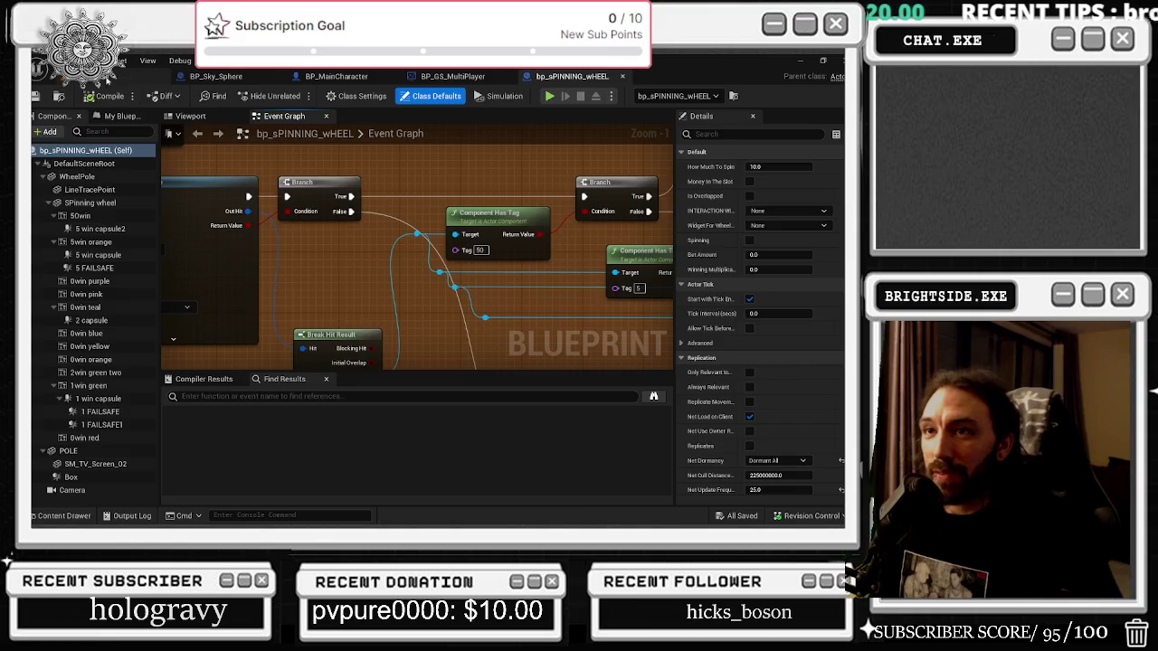
Fly the level camera forward through the town toward the Sussy pizza shop.
{"action": "key", "text": "alt+Tab"}
{"action": "key", "text": "w"}
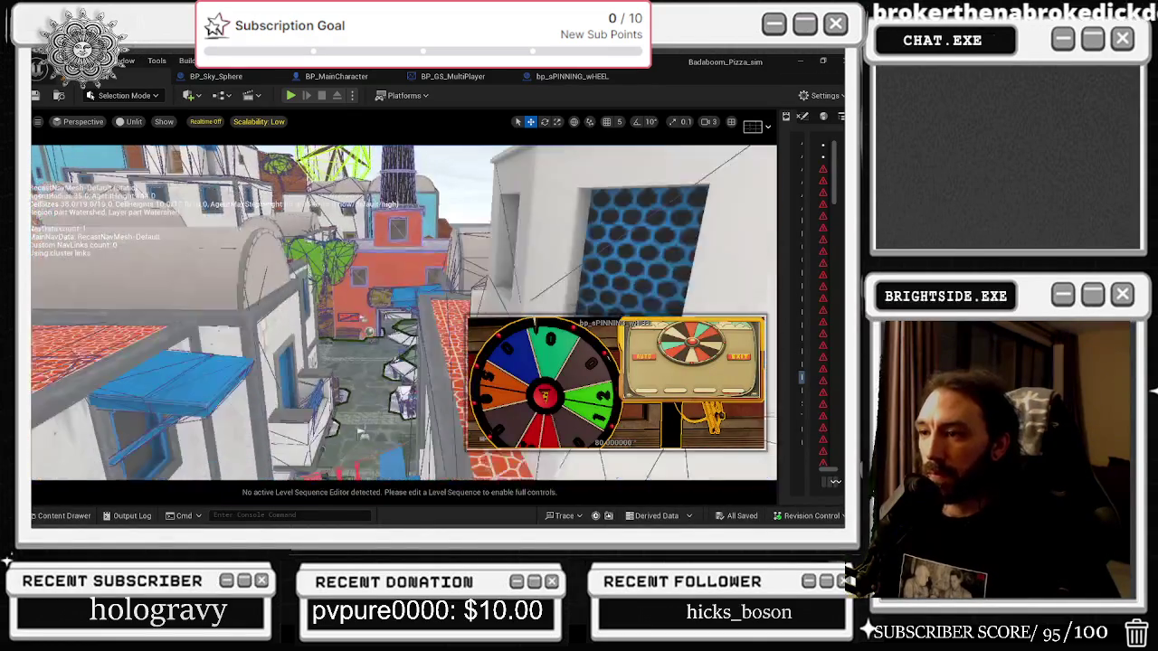
{"action": "key", "text": "w"}
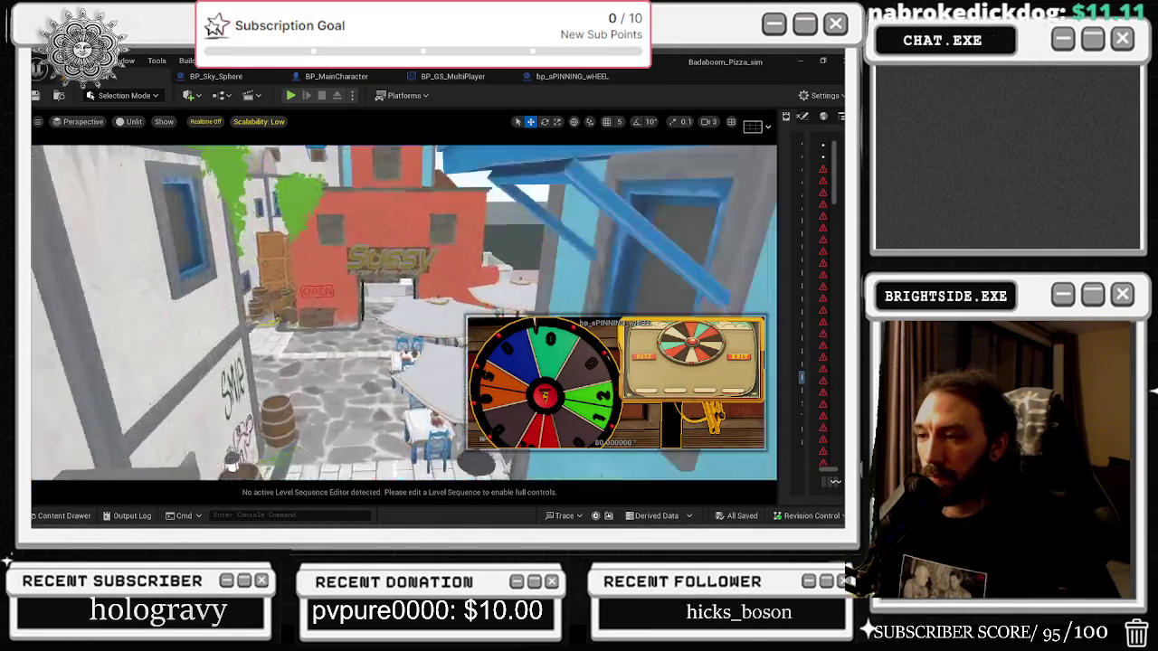
Look over the Slice and dice Milanote board, minimize it, and reopen bp_sPINNING_wHEEL.
{"action": "key", "text": "alt+Tab"}
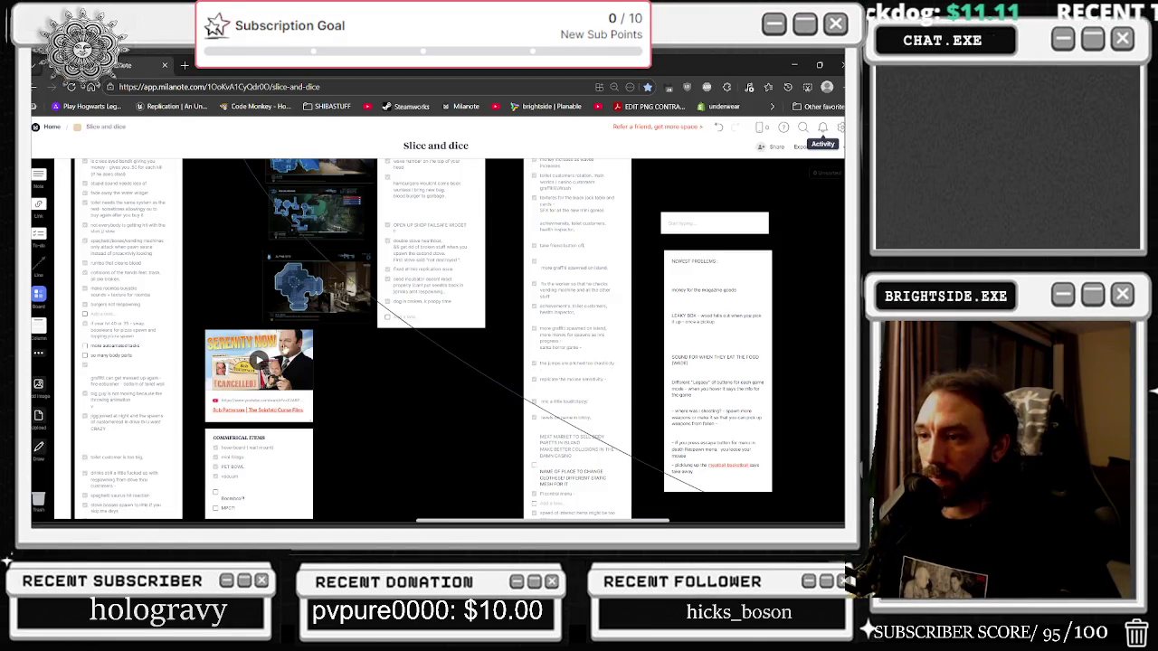
{"action": "scroll", "coordinate": [344, 308], "scroll_direction": "up", "scroll_amount": 5}
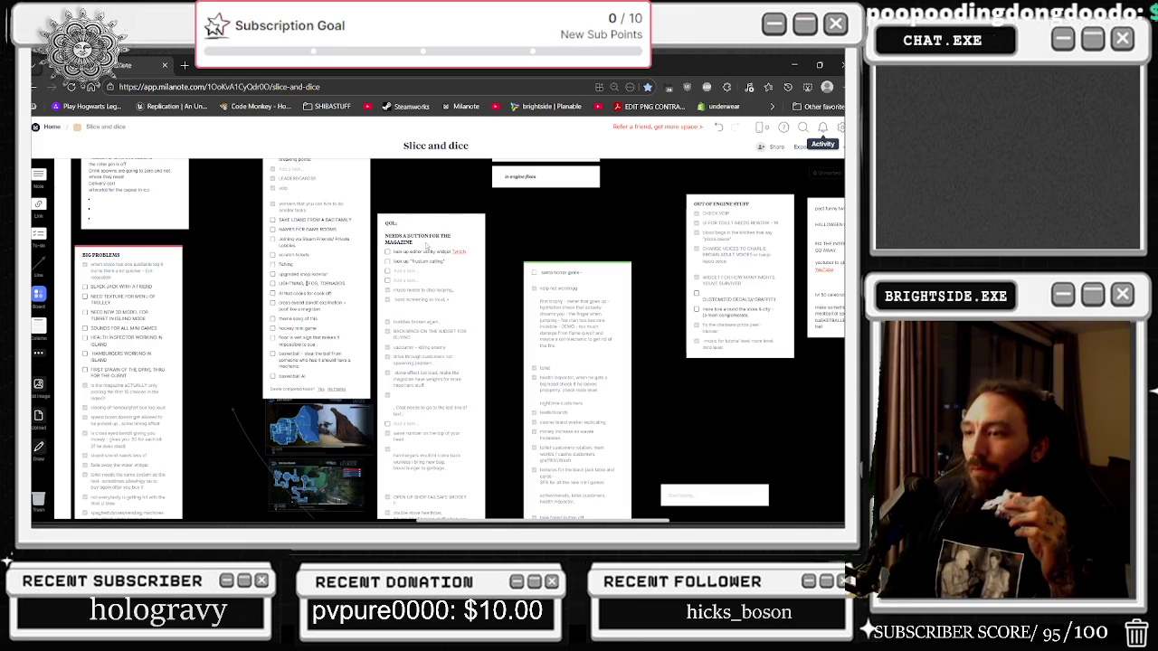
{"action": "scroll", "coordinate": [431, 250], "scroll_direction": "down", "scroll_amount": 3}
{"action": "scroll", "coordinate": [313, 276], "scroll_direction": "up", "scroll_amount": 7}
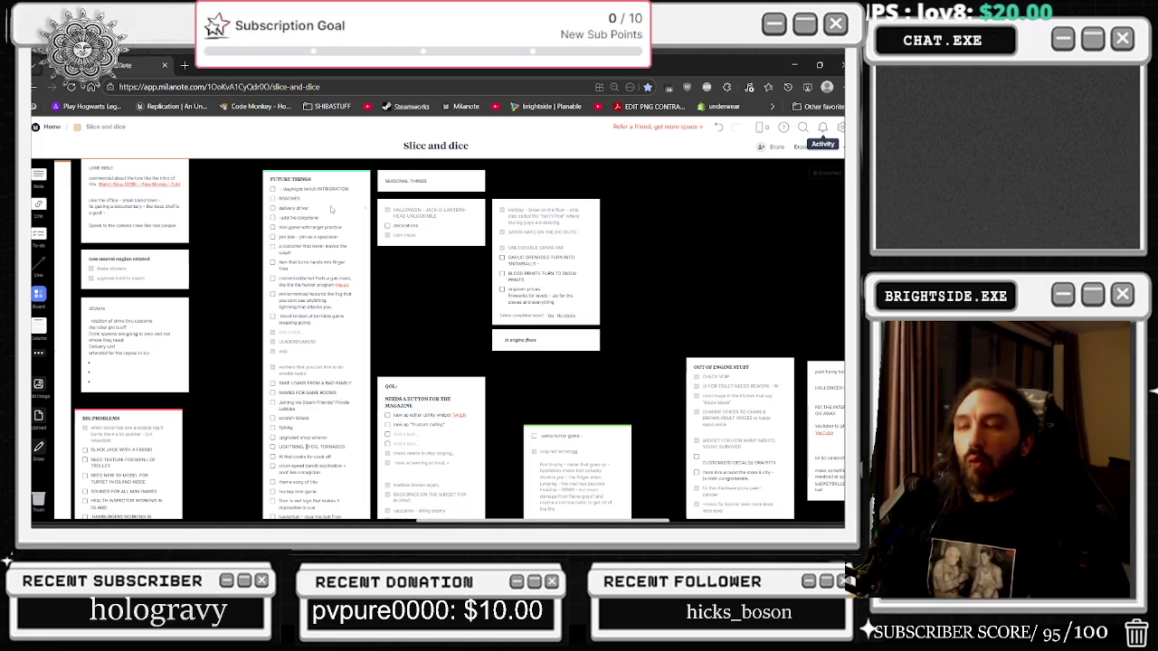
{"action": "left_click", "coordinate": [794, 65]}
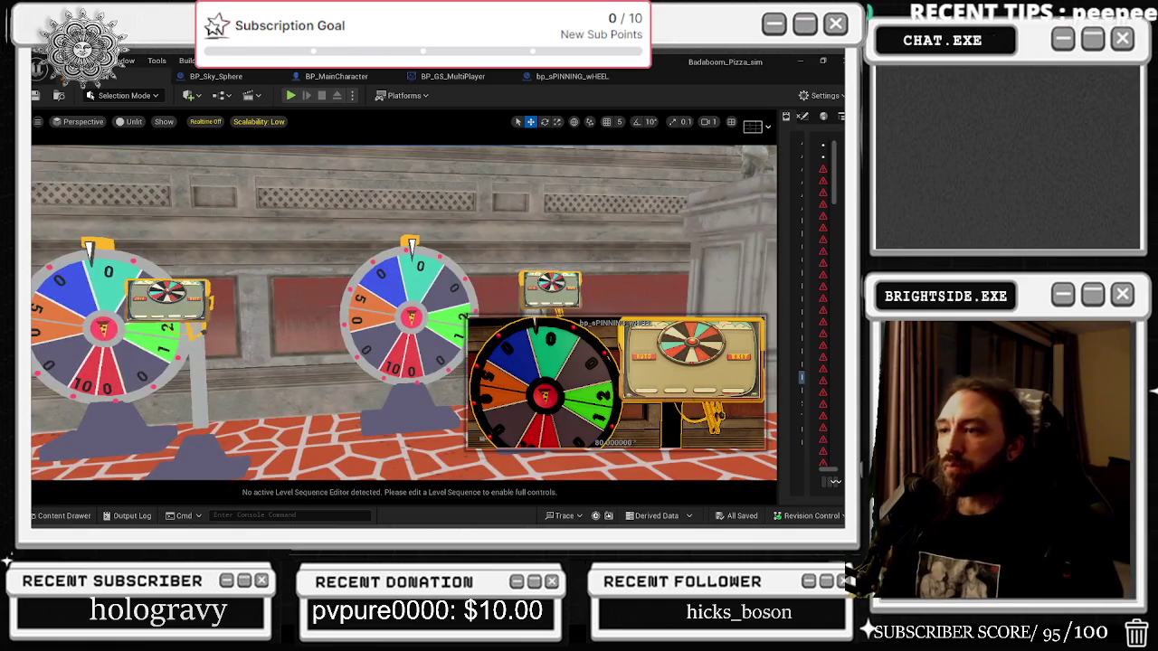
{"action": "left_click", "coordinate": [572, 76]}
Select the SPinning wheel component and frame it in the blueprint's 3D viewport.
{"action": "left_click", "coordinate": [199, 116]}
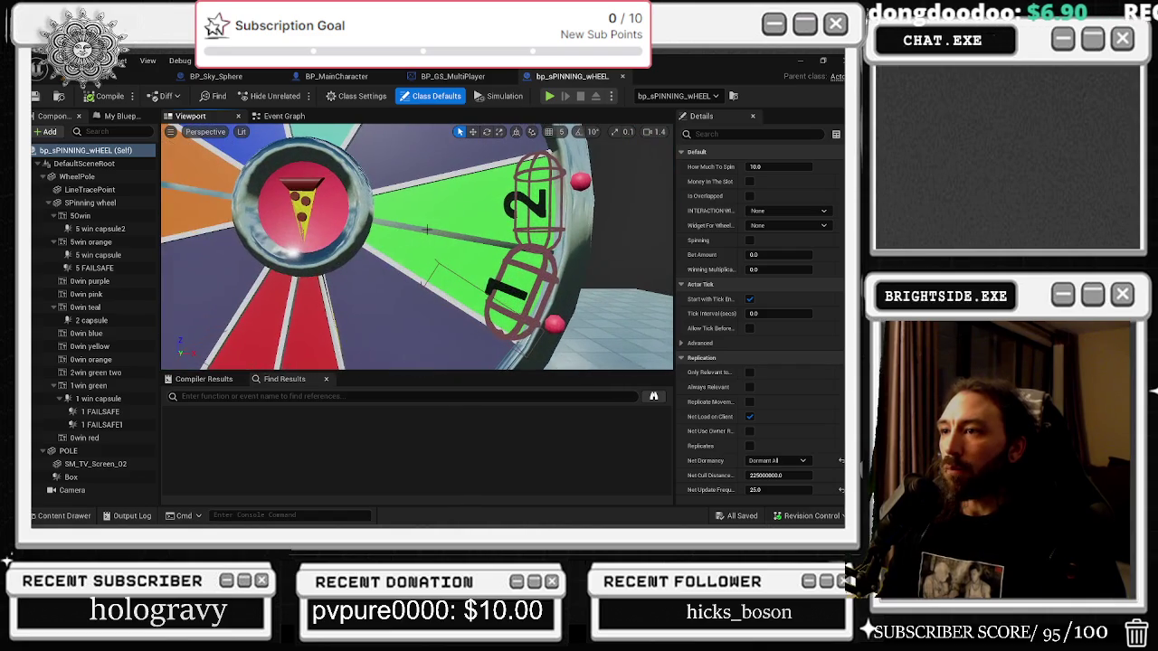
{"action": "left_click", "coordinate": [427, 230]}
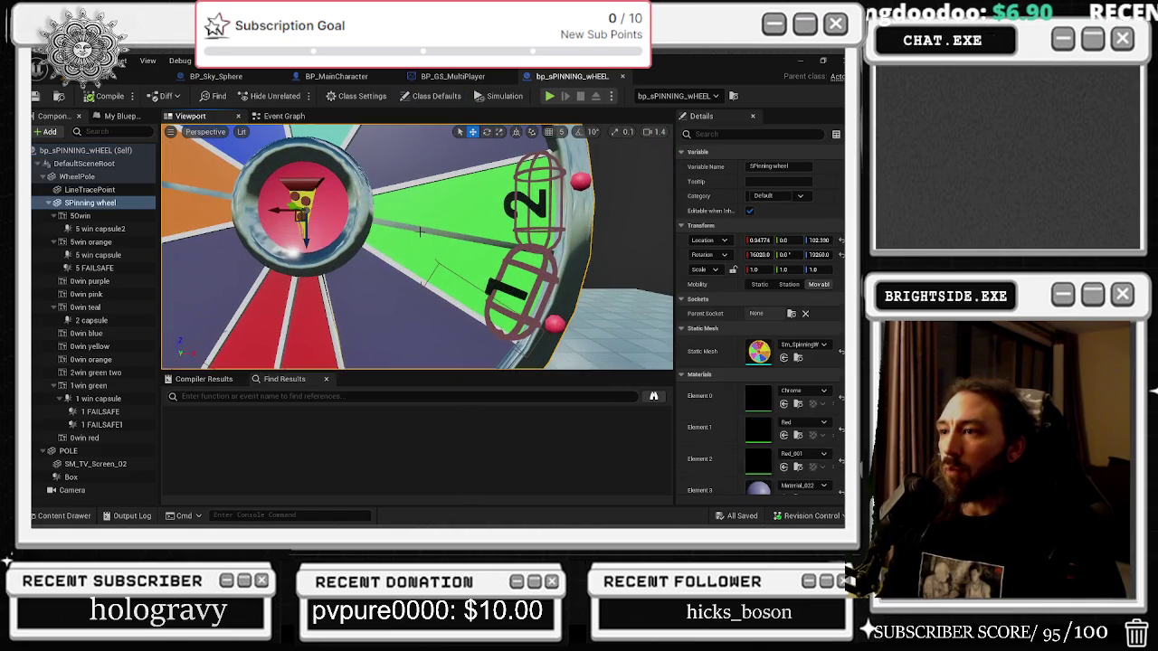
{"action": "key", "text": "w"}
{"action": "key", "text": "f"}
{"action": "scroll", "coordinate": [416, 272], "scroll_direction": "up", "scroll_amount": 8}
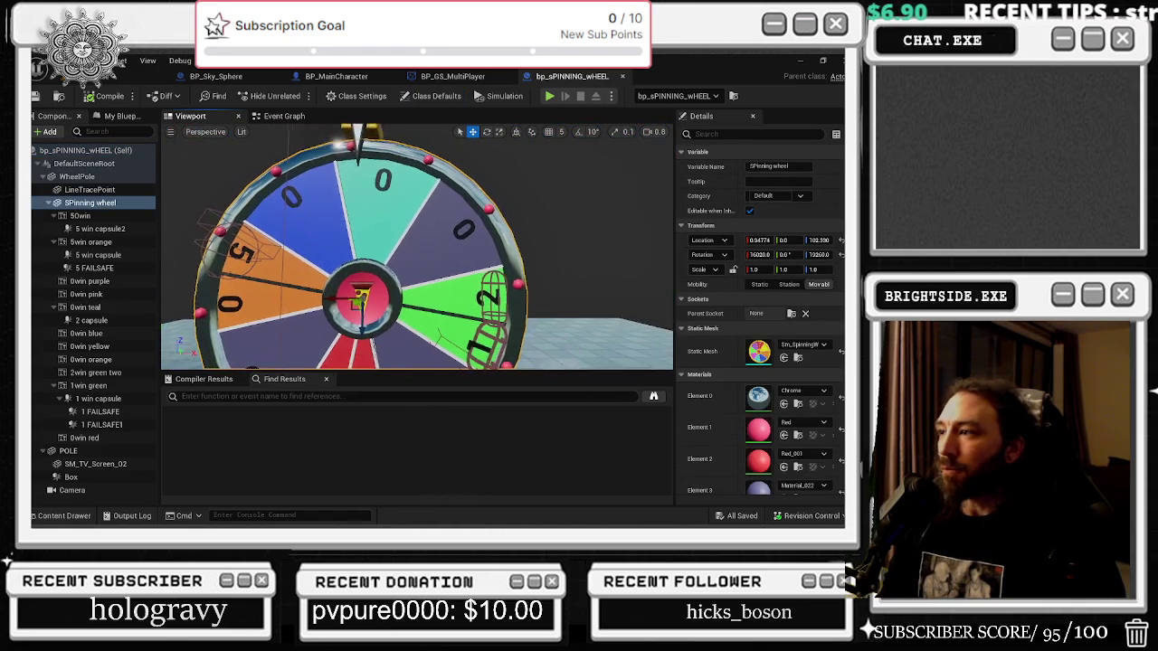
{"action": "scroll", "coordinate": [428, 202], "scroll_direction": "down", "scroll_amount": 8}
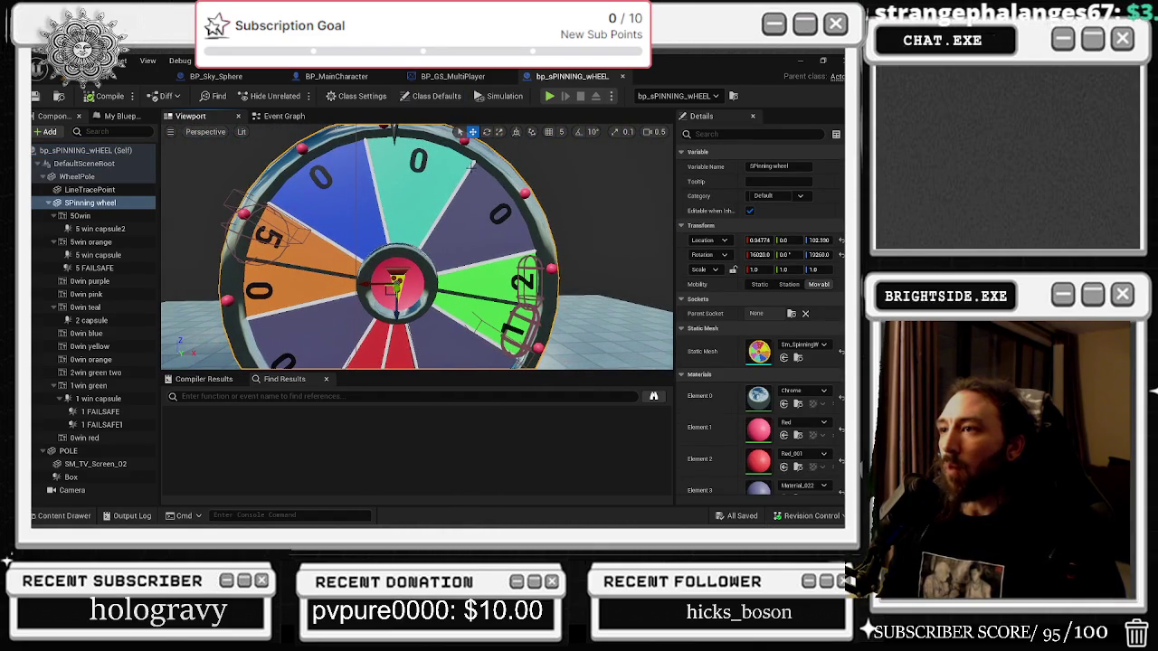
{"action": "scroll", "coordinate": [758, 360], "scroll_direction": "down", "scroll_amount": 3}
{"action": "scroll", "coordinate": [759, 360], "scroll_direction": "down", "scroll_amount": 6}
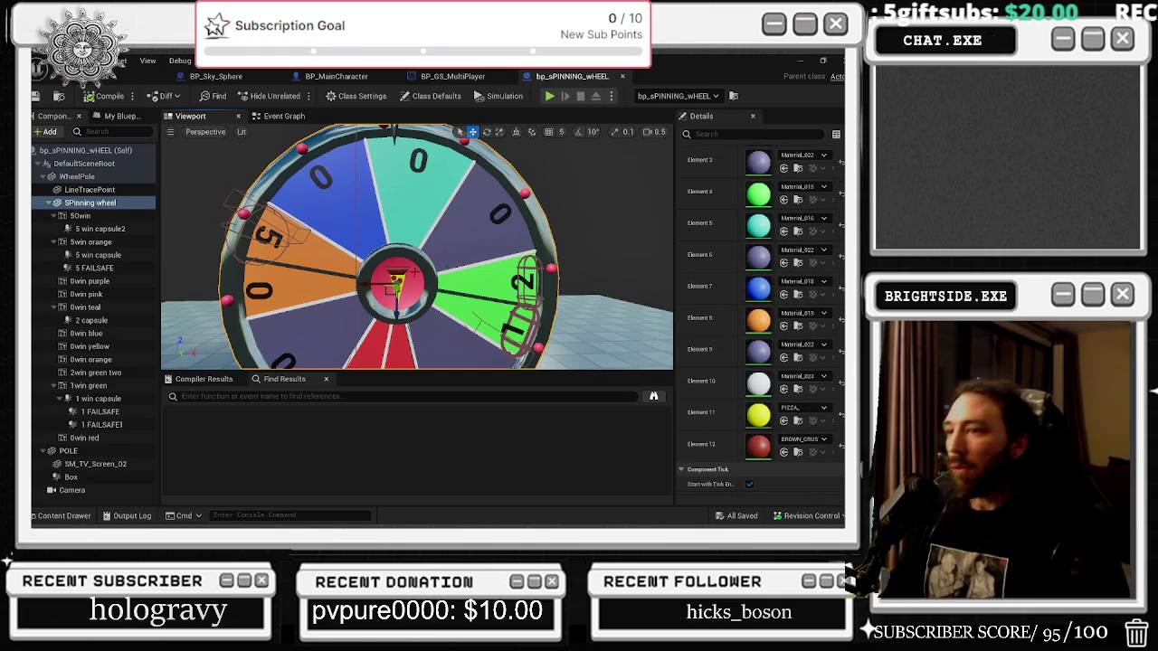
{"action": "key", "text": "f"}
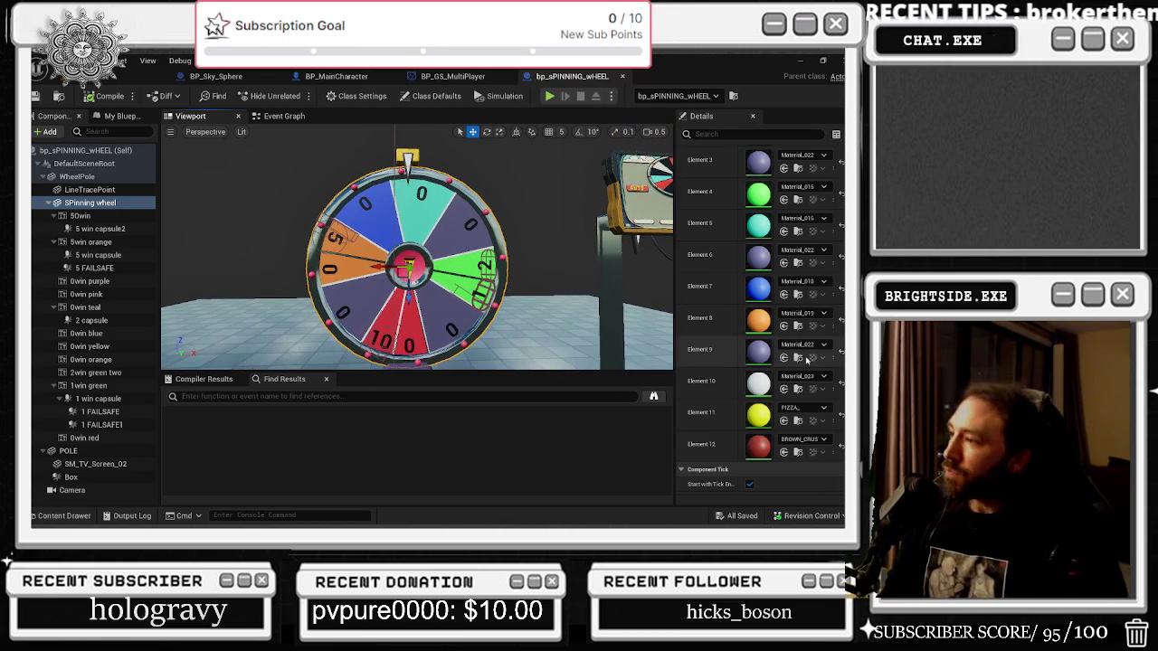
Assign the Chrome material to Element 10, then return to the level viewport.
{"action": "left_click", "coordinate": [798, 264]}
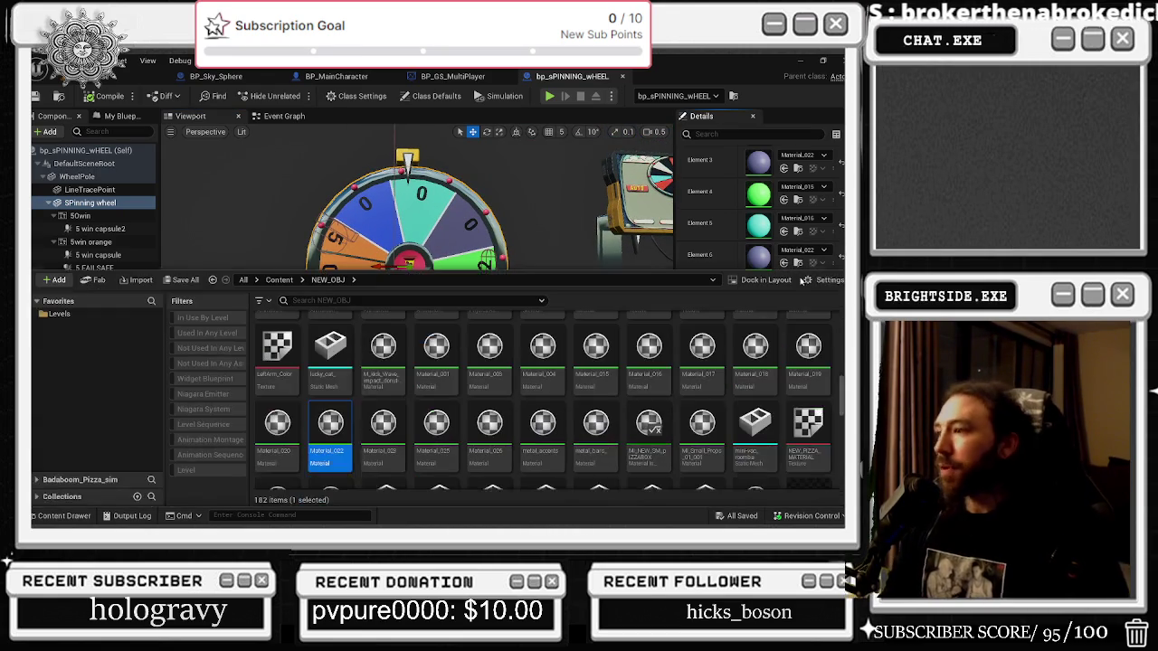
{"action": "left_click", "coordinate": [779, 235]}
{"action": "scroll", "coordinate": [787, 226], "scroll_direction": "up", "scroll_amount": 5}
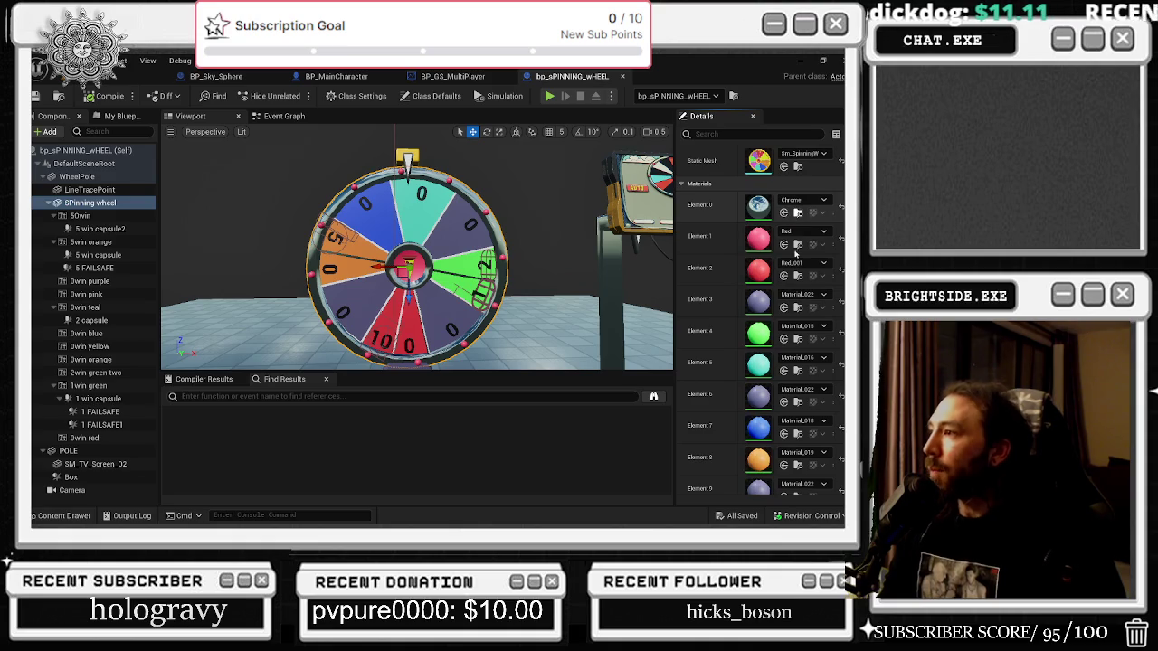
{"action": "left_click", "coordinate": [795, 213]}
{"action": "scroll", "coordinate": [735, 215], "scroll_direction": "down", "scroll_amount": 4}
{"action": "left_click", "coordinate": [718, 256]}
{"action": "left_click", "coordinate": [783, 303]}
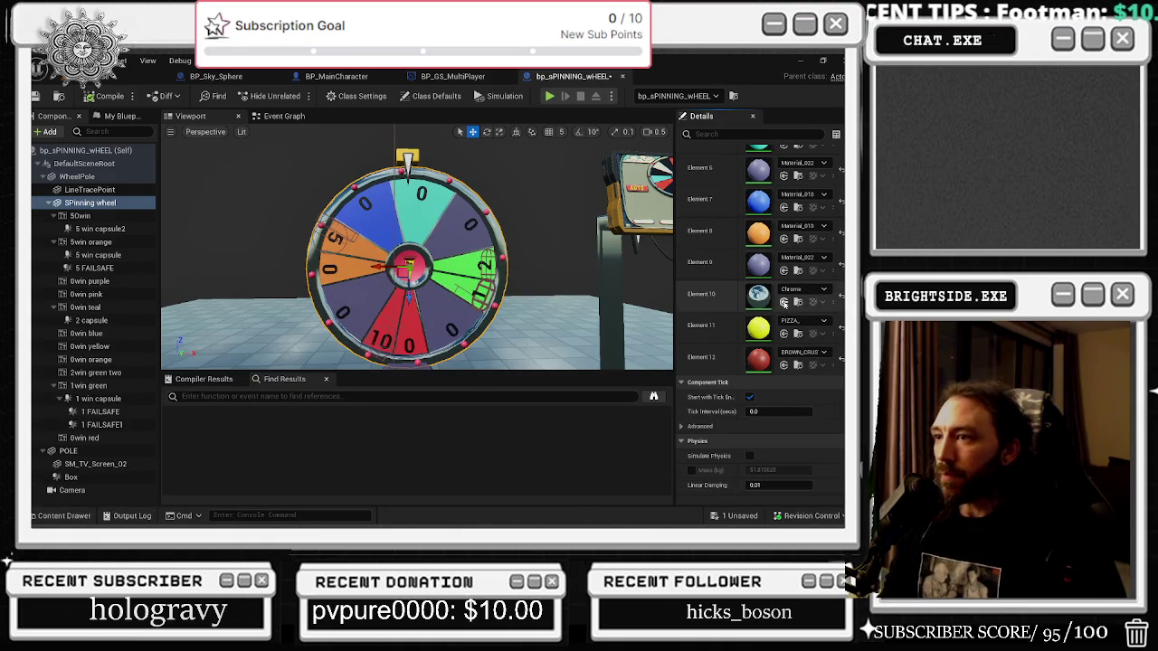
{"action": "mouse_move", "coordinate": [586, 303]}
{"action": "left_mouse_down"}
{"action": "mouse_move", "coordinate": [557, 282]}
{"action": "mouse_move", "coordinate": [457, 282]}
{"action": "left_mouse_up"}
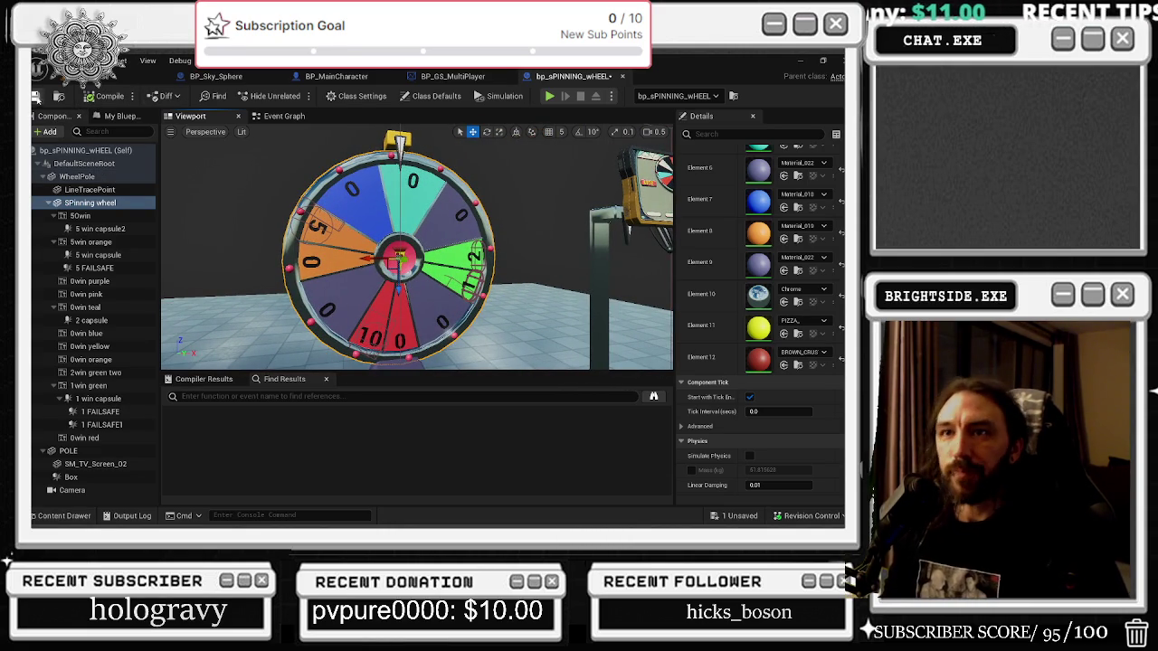
{"action": "mouse_move", "coordinate": [515, 276]}
{"action": "left_mouse_down"}
{"action": "mouse_move", "coordinate": [515, 234]}
{"action": "mouse_move", "coordinate": [515, 267]}
{"action": "left_mouse_up"}
{"action": "left_click", "coordinate": [95, 78]}
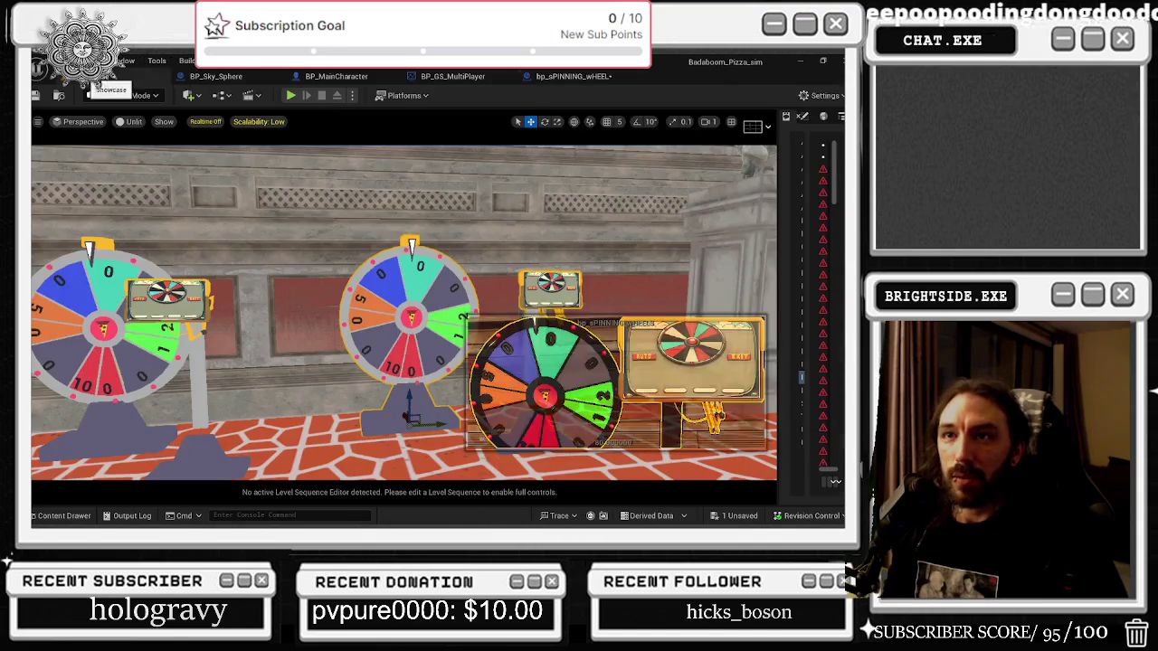
{"action": "mouse_move", "coordinate": [407, 316]}
{"action": "left_mouse_down"}
{"action": "mouse_move", "coordinate": [335, 317]}
{"action": "mouse_move", "coordinate": [323, 264]}
{"action": "mouse_move", "coordinate": [407, 265]}
{"action": "mouse_move", "coordinate": [341, 209]}
{"action": "left_mouse_up"}
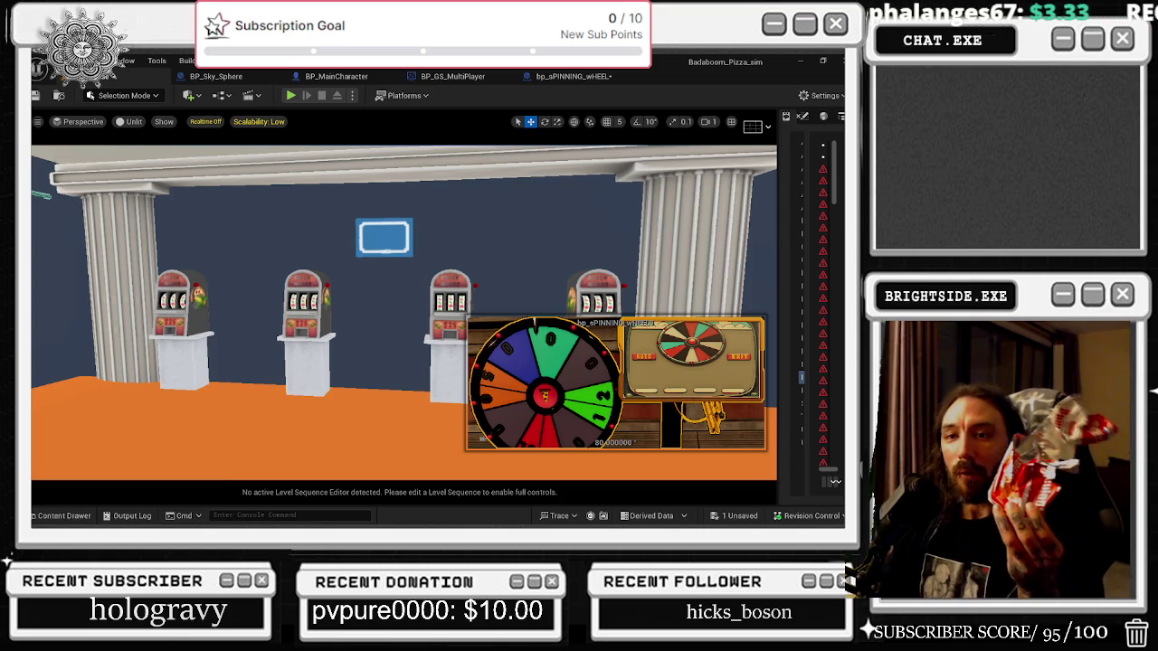
{"action": "key", "text": "ctrl+r"}
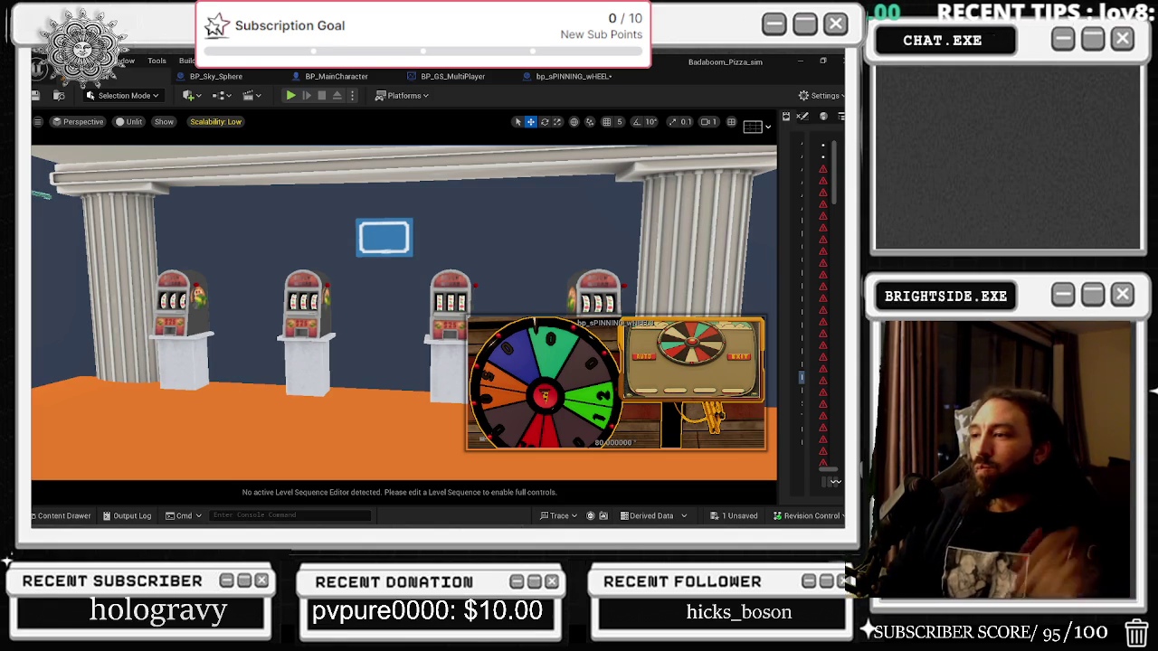
{"action": "mouse_move", "coordinate": [180, 199]}
{"action": "left_mouse_down"}
{"action": "mouse_move", "coordinate": [64, 202]}
{"action": "mouse_move", "coordinate": [45, 172]}
{"action": "mouse_move", "coordinate": [43, 126]}
{"action": "left_mouse_up"}
Open the blackjack table's blueprint, return to the level, and run a brief Play-in-editor test.
{"action": "left_click", "coordinate": [453, 295]}
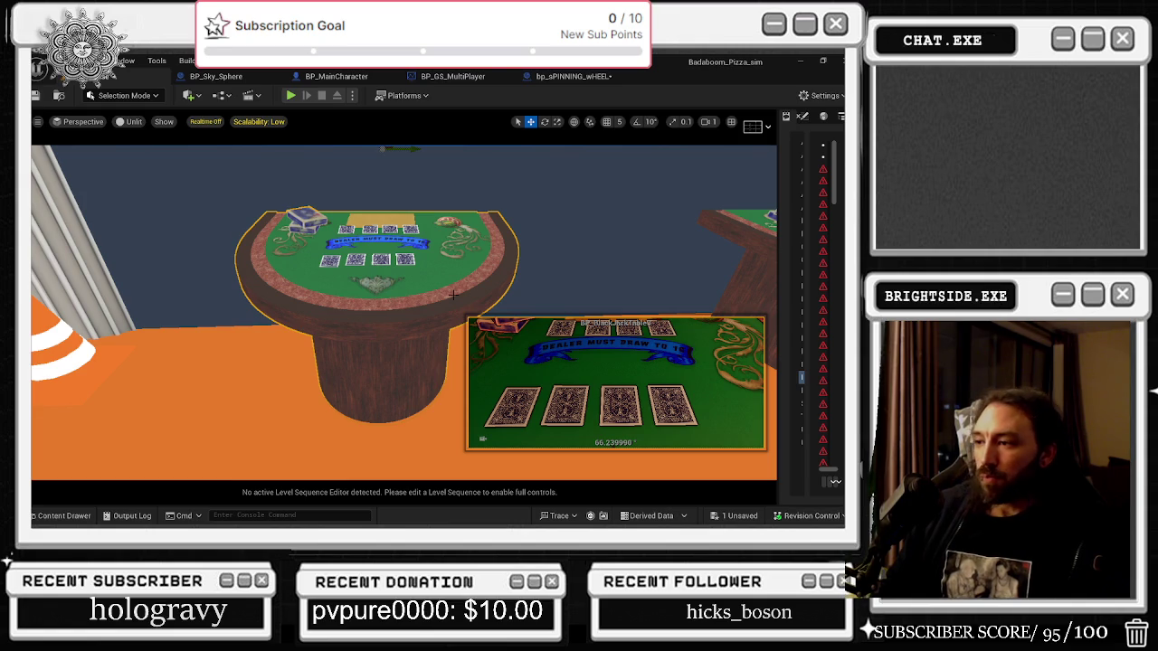
{"action": "double_click", "coordinate": [427, 227]}
{"action": "left_click", "coordinate": [137, 82]}
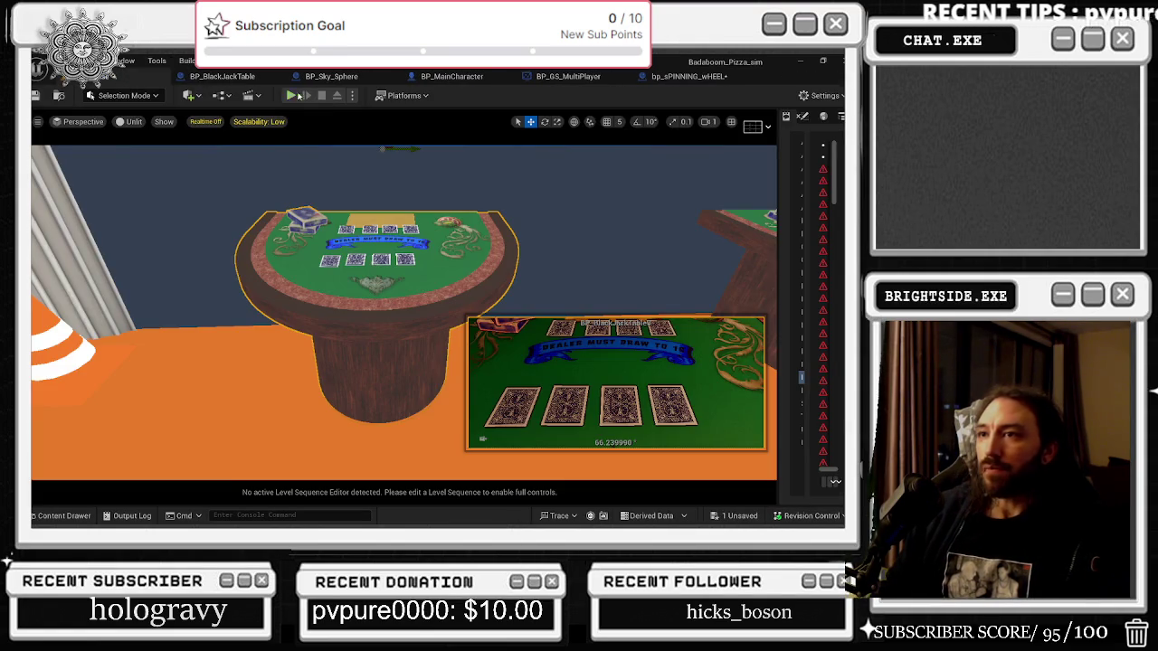
{"action": "left_click", "coordinate": [291, 95]}
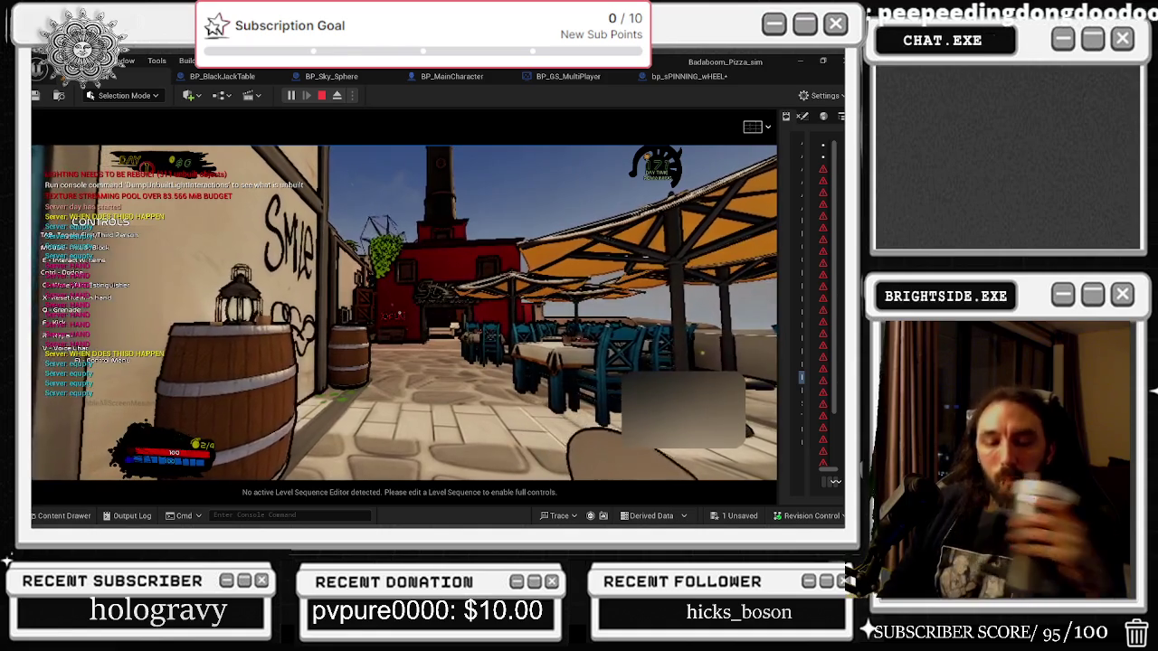
{"action": "key", "text": "Escape"}
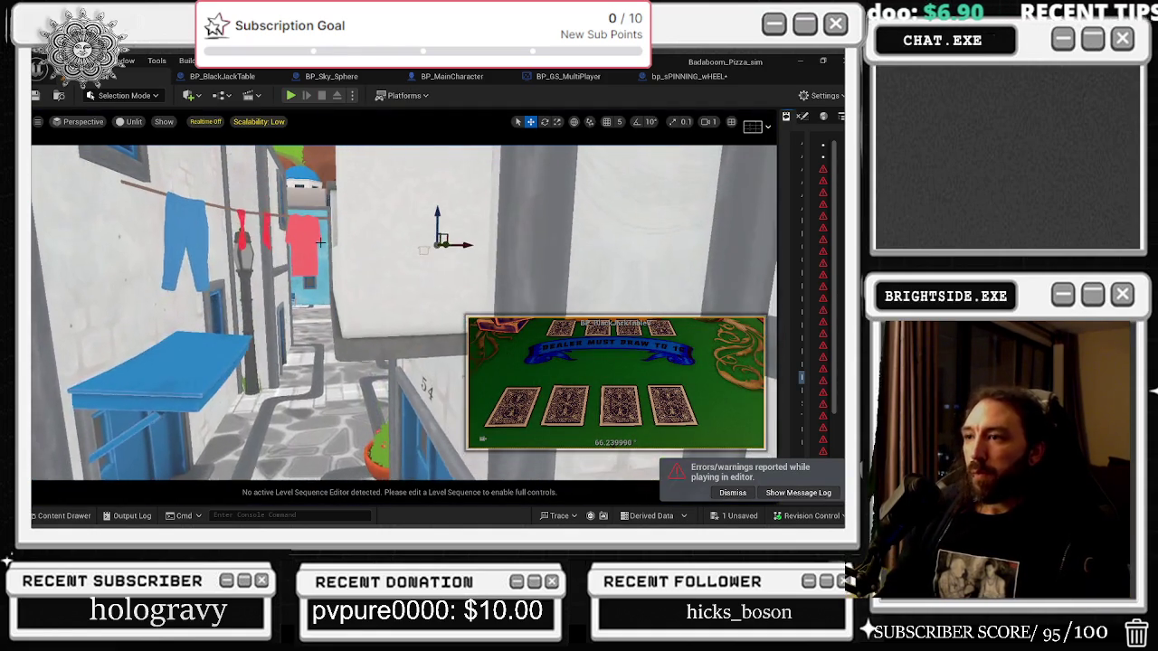
Place a new BP_BlackJackTable from the Content Drawer into the alley.
{"action": "key", "text": "ctrl+space"}
{"action": "left_click", "coordinate": [361, 198]}
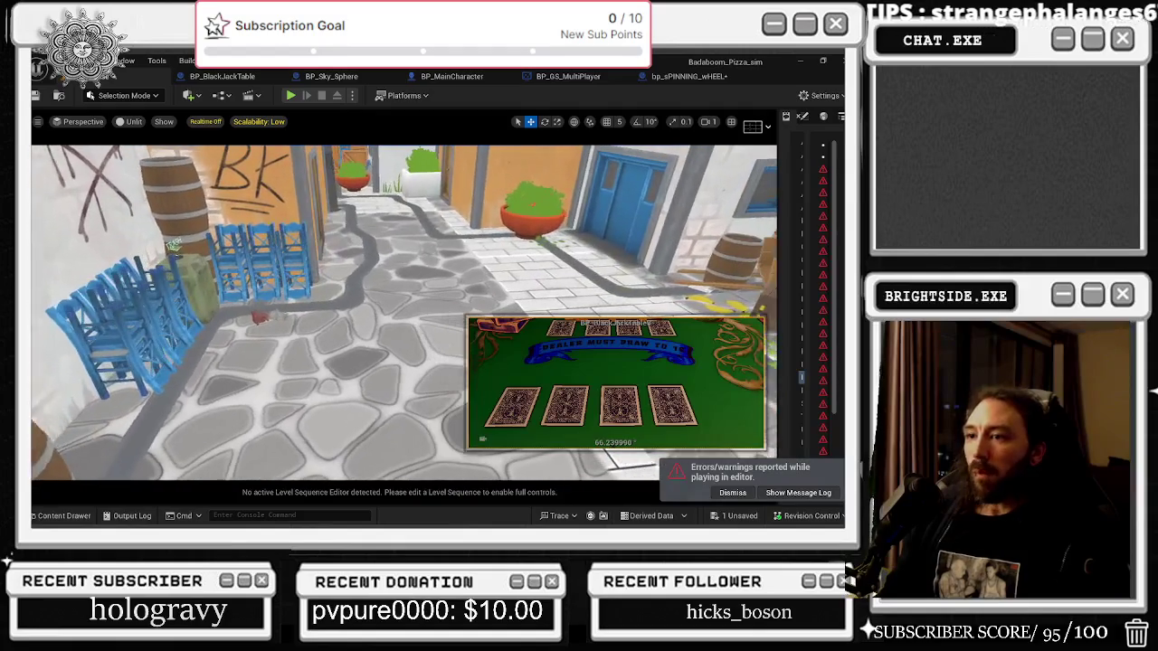
{"action": "left_click", "coordinate": [82, 517]}
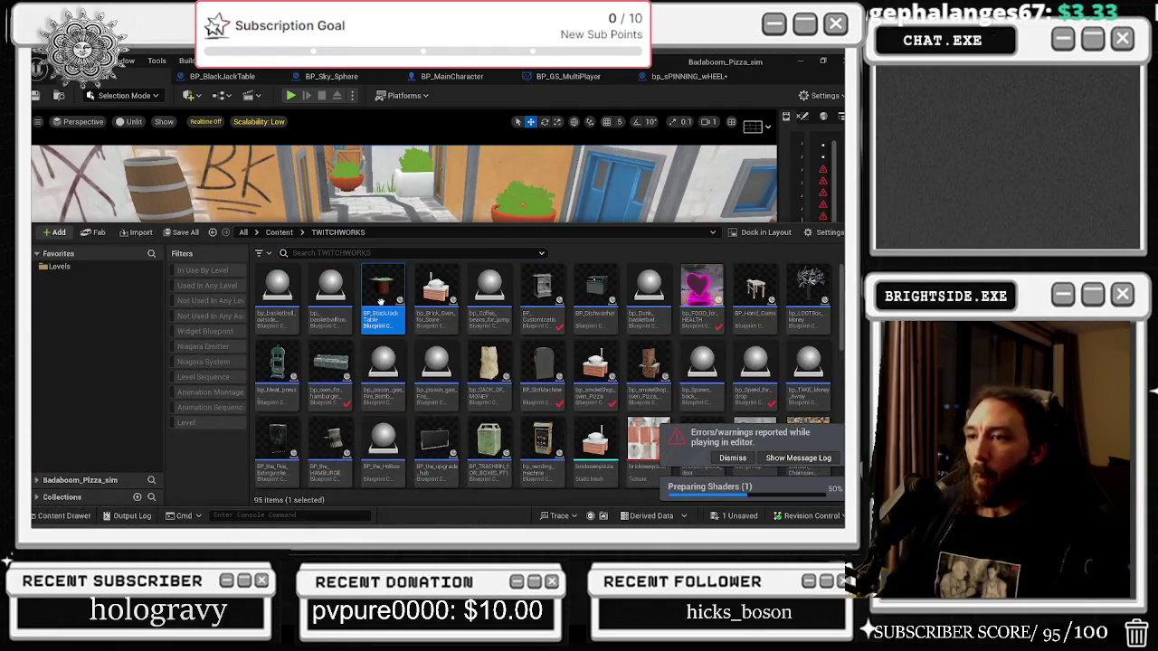
{"action": "left_click", "coordinate": [380, 188]}
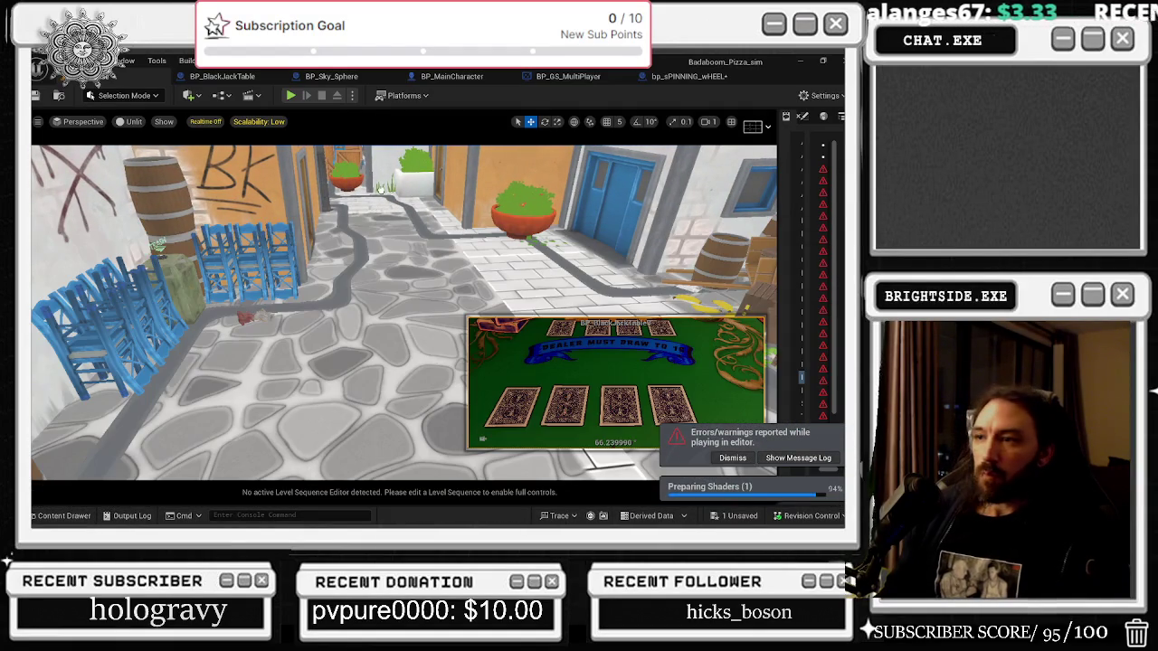
{"action": "left_click", "coordinate": [398, 262]}
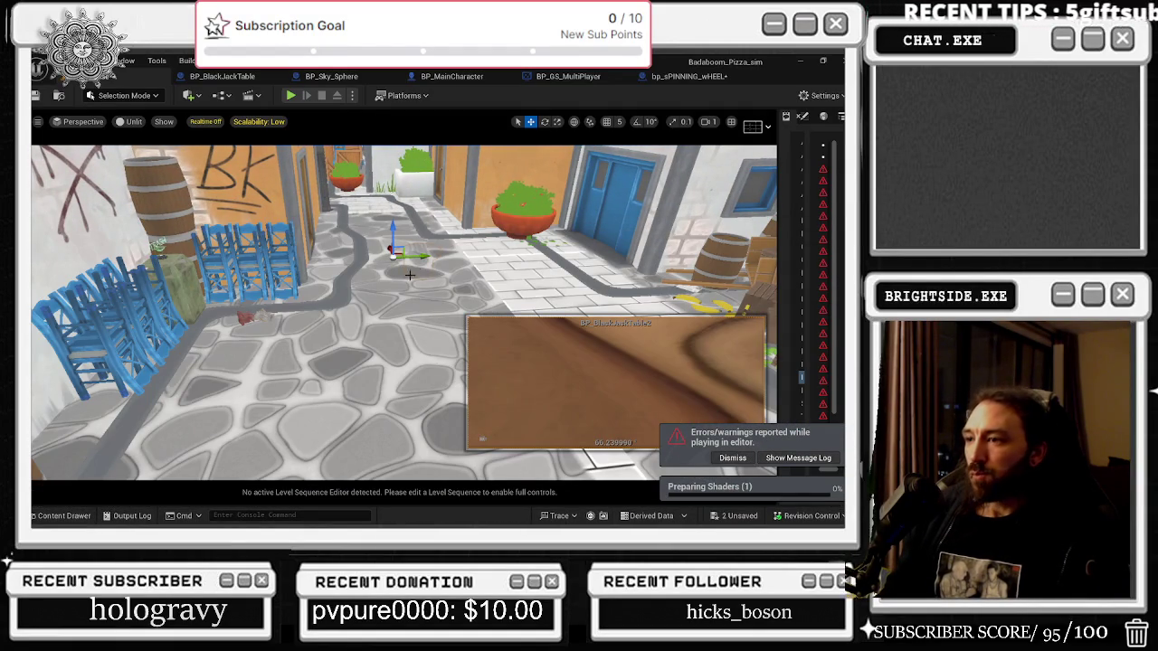
Move the new table left up the alley and rotate it to face the alley.
{"action": "key", "text": "e"}
{"action": "key", "text": "r"}
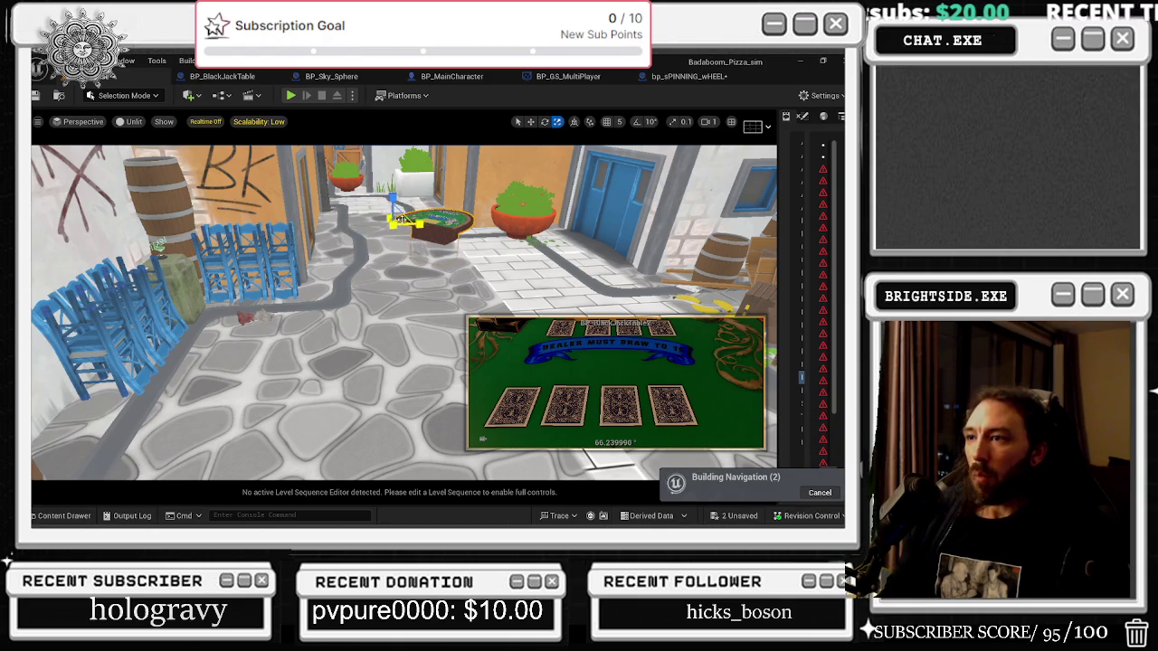
{"action": "key", "text": "w"}
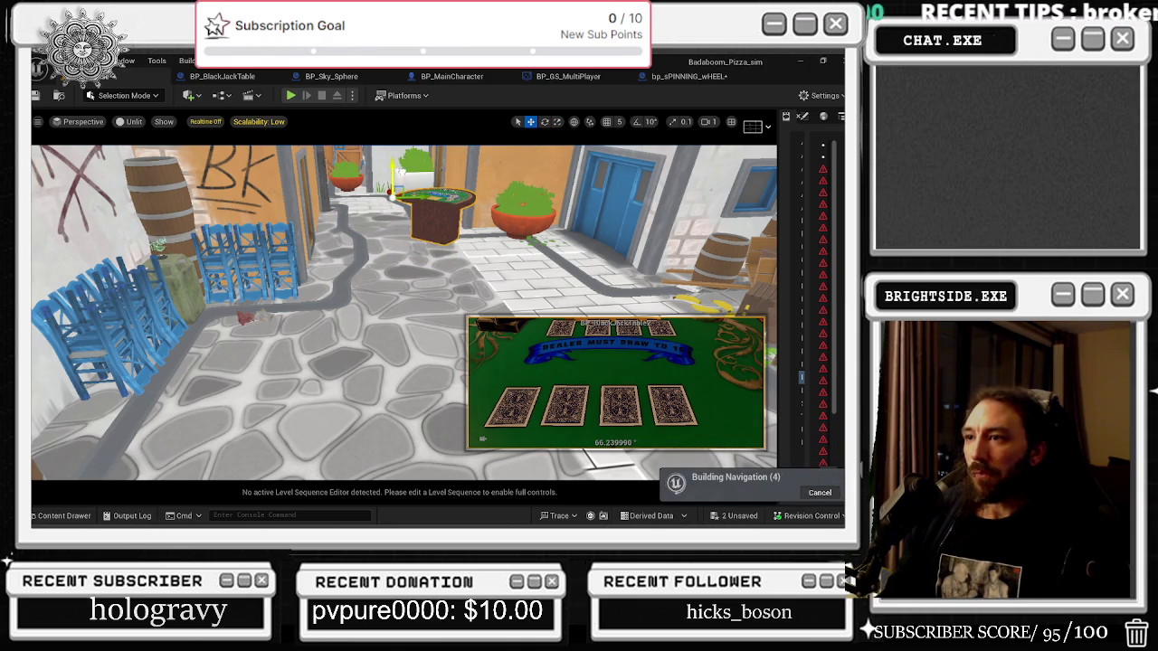
{"action": "left_click_drag", "start_coordinate": [416, 195], "coordinate": [336, 222]}
{"action": "key", "text": "e"}
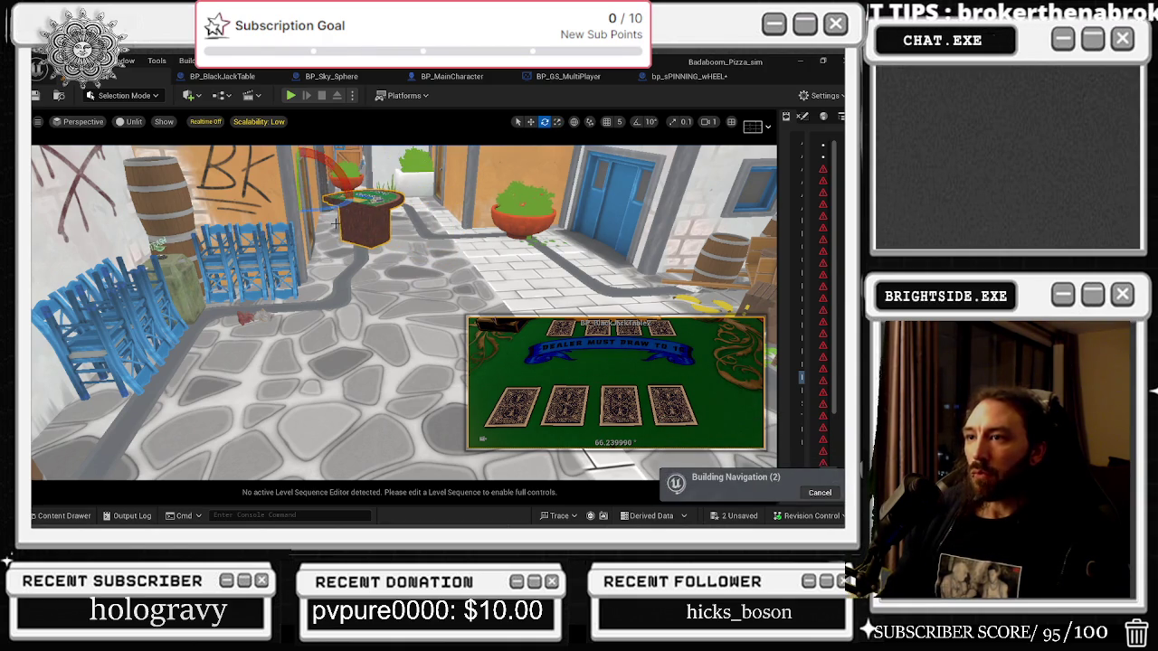
{"action": "scroll", "coordinate": [328, 210], "scroll_direction": "up", "scroll_amount": 5}
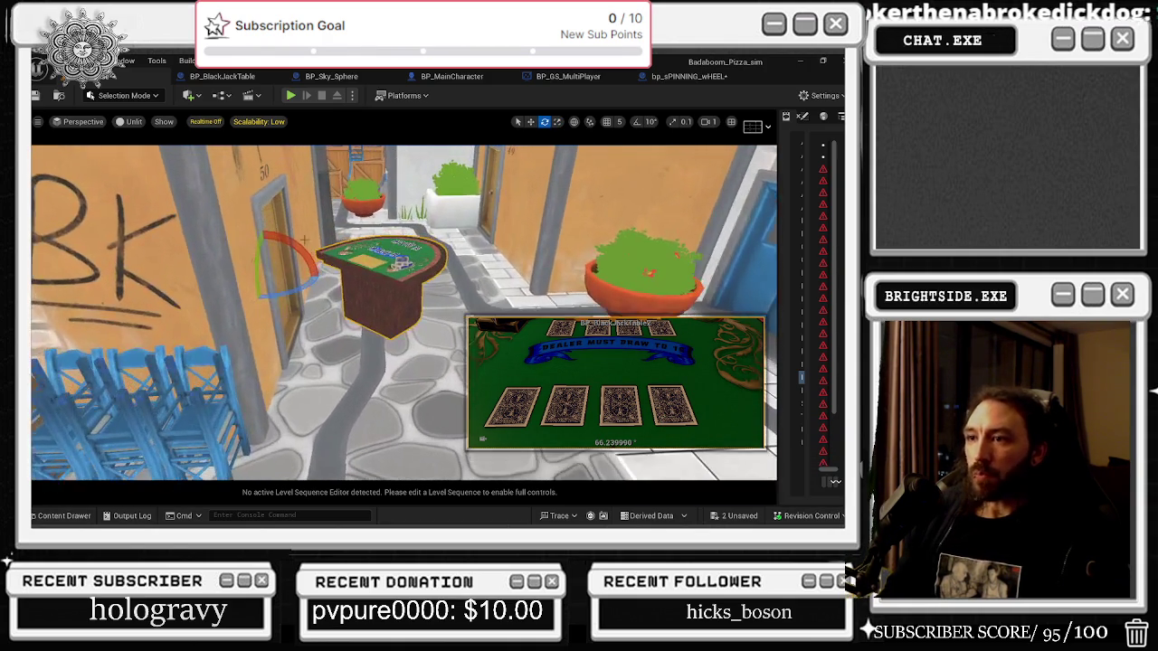
{"action": "mouse_move", "coordinate": [288, 280]}
{"action": "left_mouse_down"}
{"action": "mouse_move", "coordinate": [303, 278]}
{"action": "mouse_move", "coordinate": [182, 301]}
{"action": "mouse_move", "coordinate": [145, 271]}
{"action": "mouse_move", "coordinate": [163, 226]}
{"action": "mouse_move", "coordinate": [190, 209]}
{"action": "mouse_move", "coordinate": [136, 226]}
{"action": "mouse_move", "coordinate": [156, 220]}
{"action": "left_mouse_up"}
Nudge the table beside the door and widen the Message Log to read errors.
{"action": "key", "text": "w"}
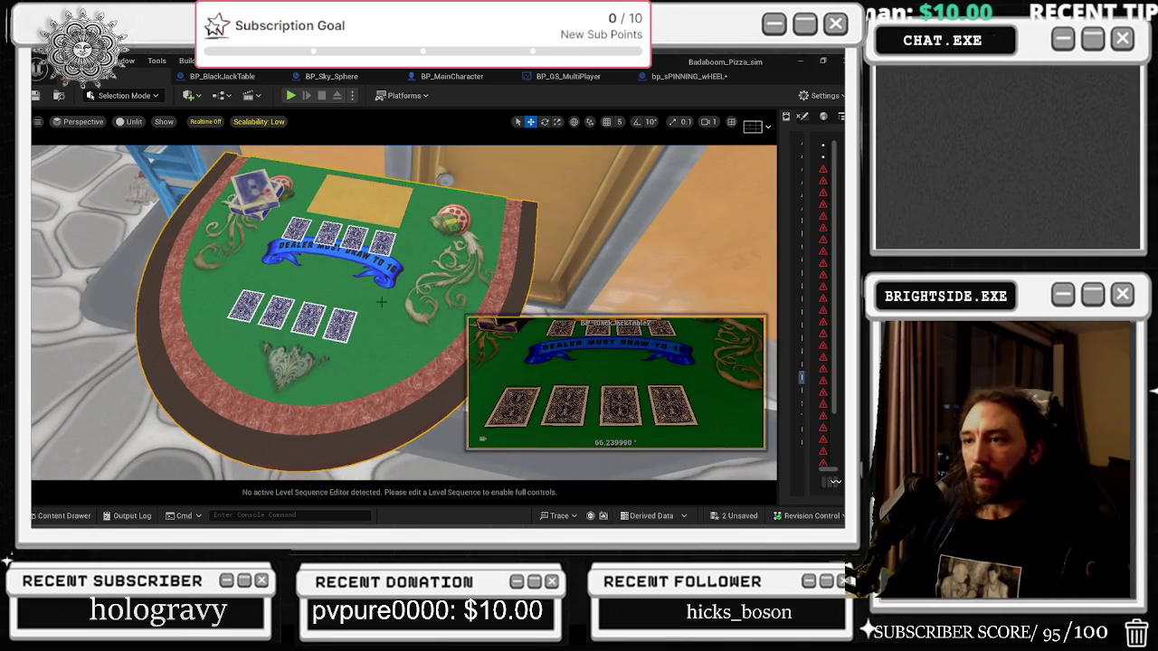
{"action": "scroll", "coordinate": [343, 295], "scroll_direction": "down", "scroll_amount": 10}
{"action": "key", "text": "e"}
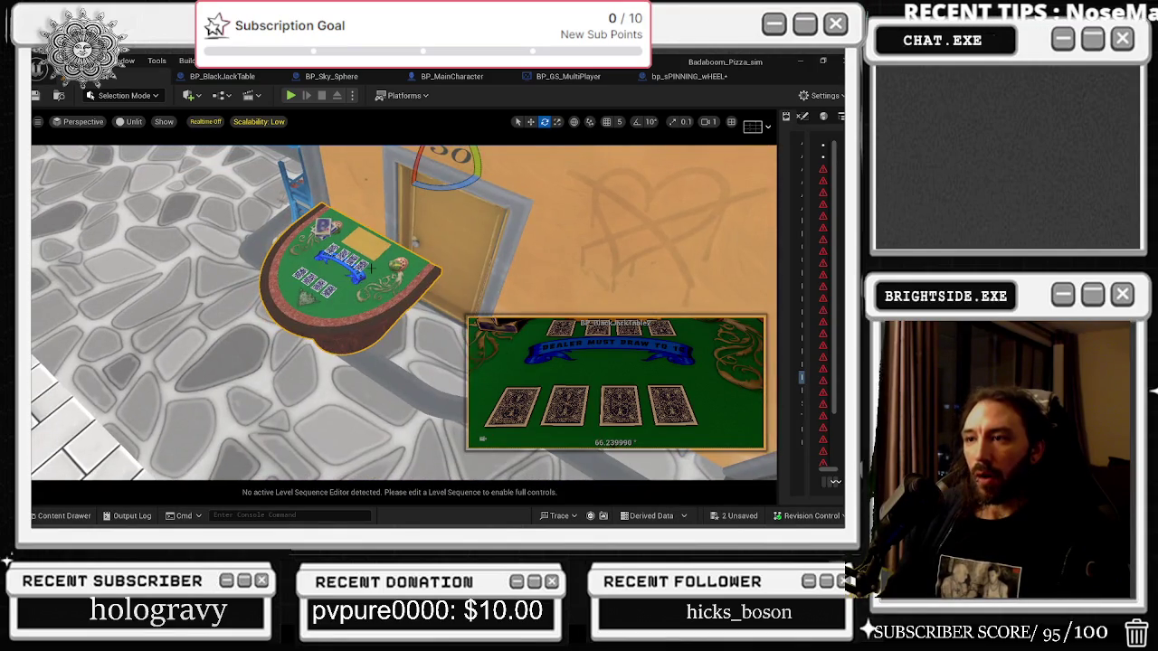
{"action": "key", "text": "r"}
{"action": "key", "text": "w"}
{"action": "left_click_drag", "start_coordinate": [420, 169], "coordinate": [407, 182]}
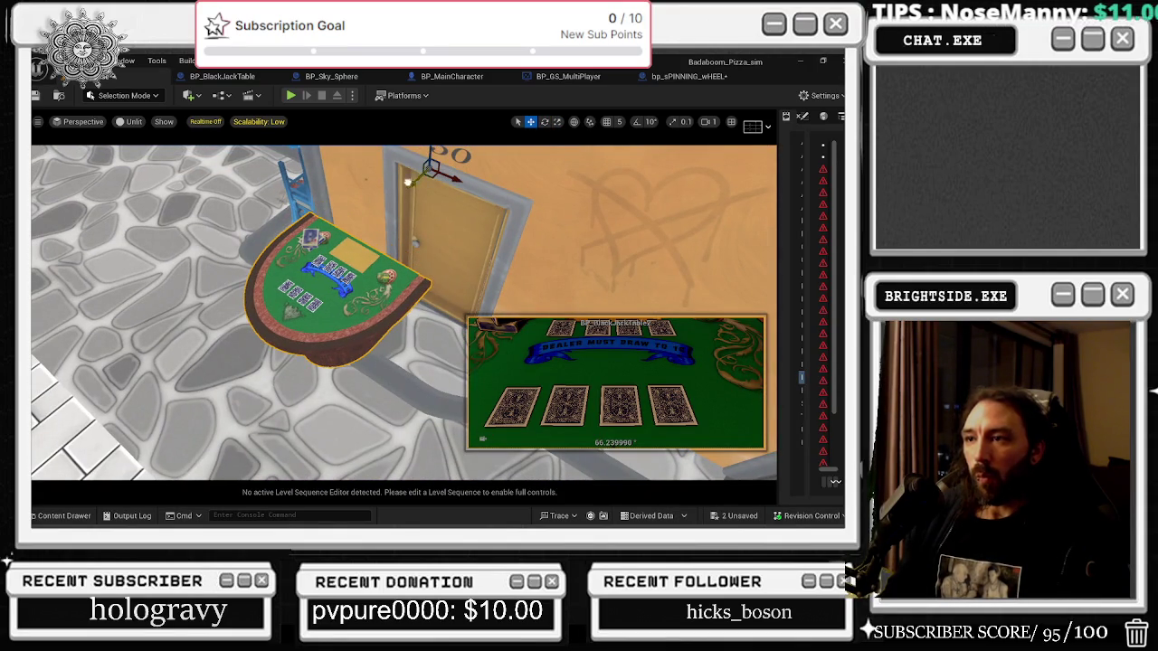
{"action": "left_click_drag", "start_coordinate": [778, 299], "coordinate": [675, 298]}
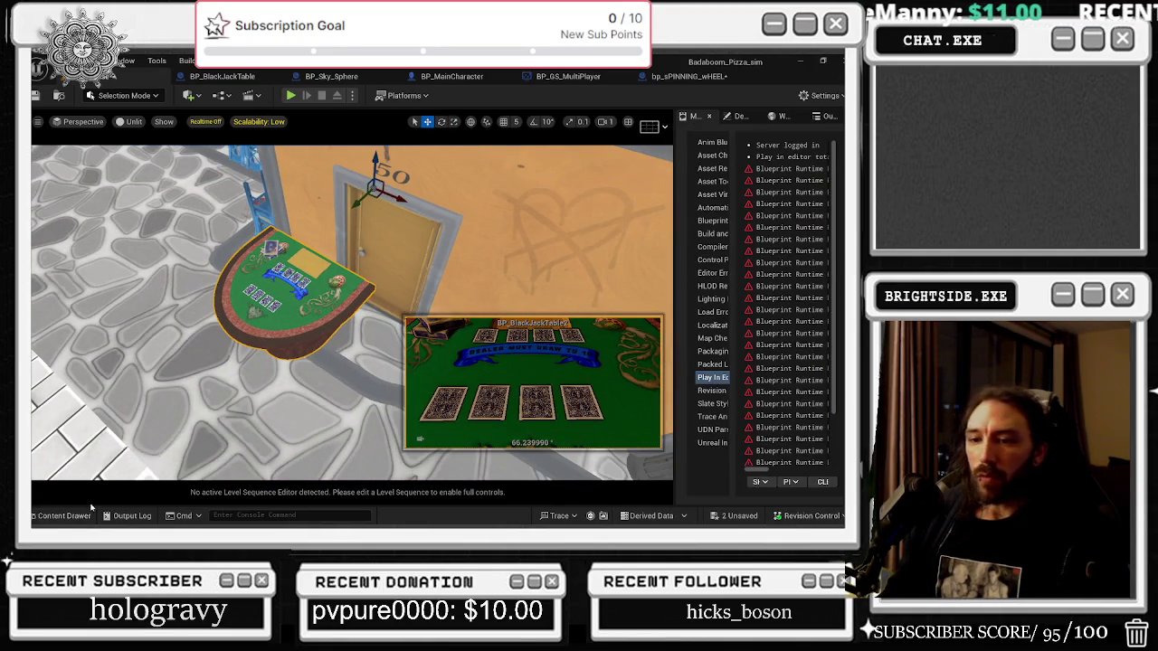
Set the food actor's Money for Reward to 200000 in the Details panel.
{"action": "left_click", "coordinate": [65, 516]}
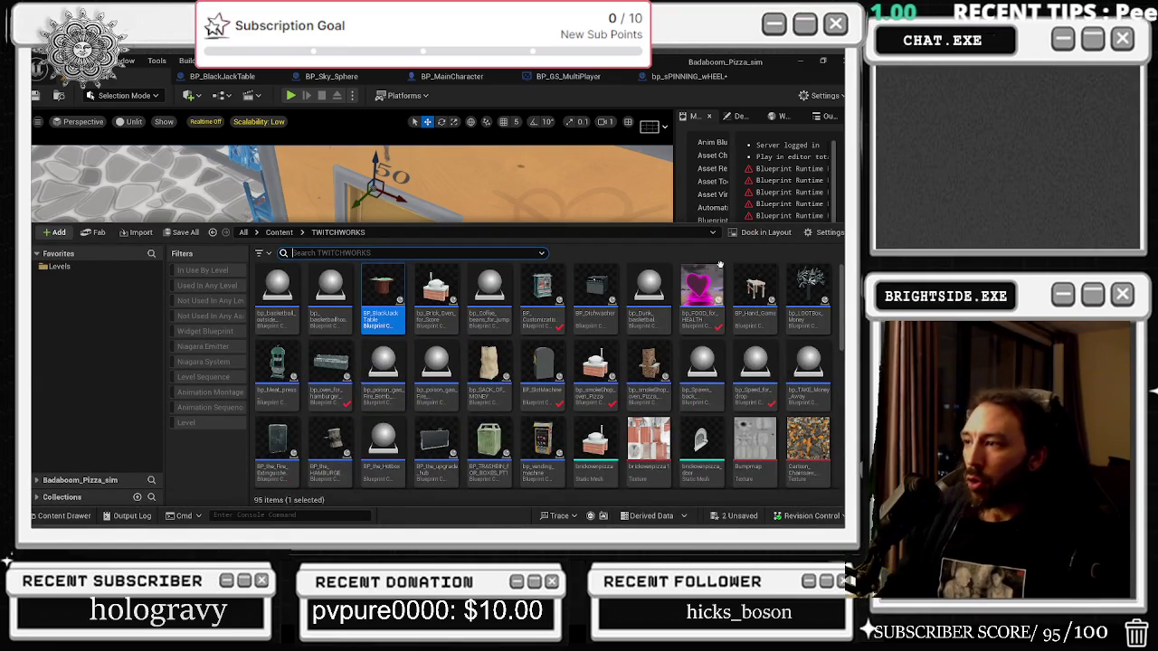
{"action": "left_click", "coordinate": [276, 173]}
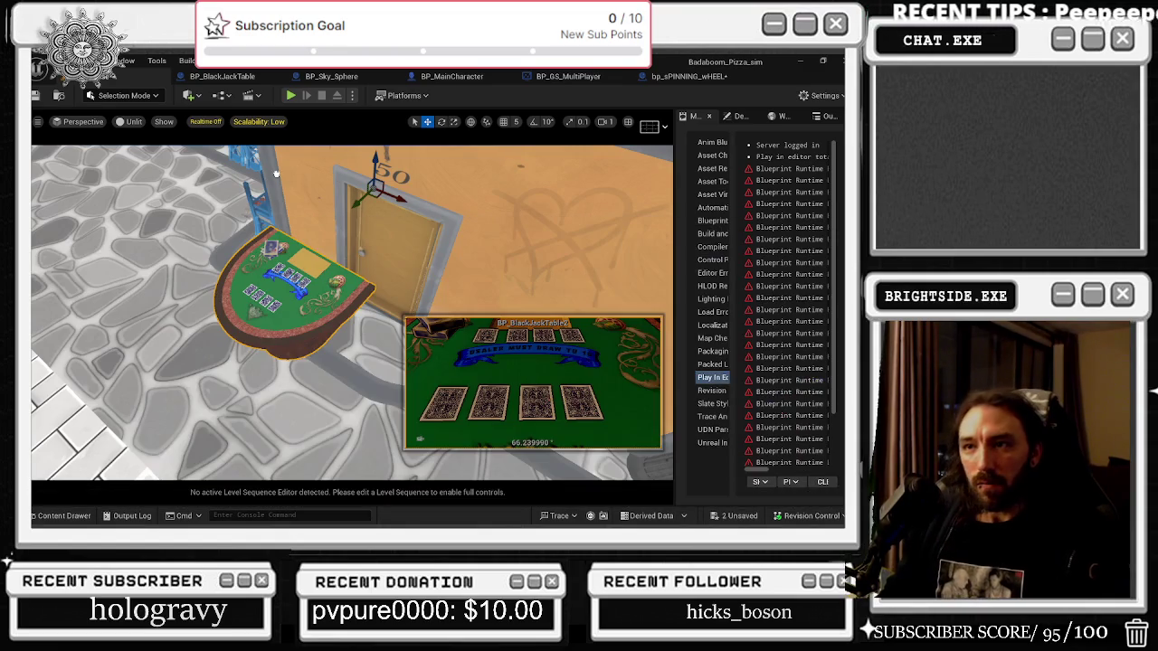
{"action": "left_click", "coordinate": [235, 193]}
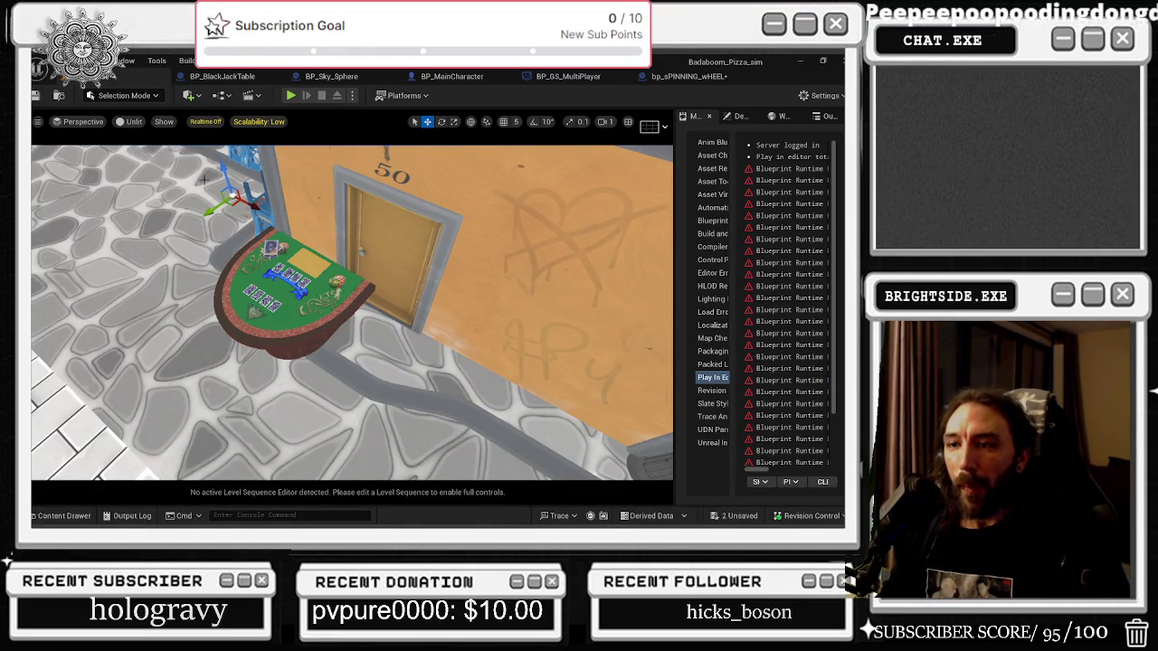
{"action": "scroll", "coordinate": [218, 172], "scroll_direction": "up", "scroll_amount": 3}
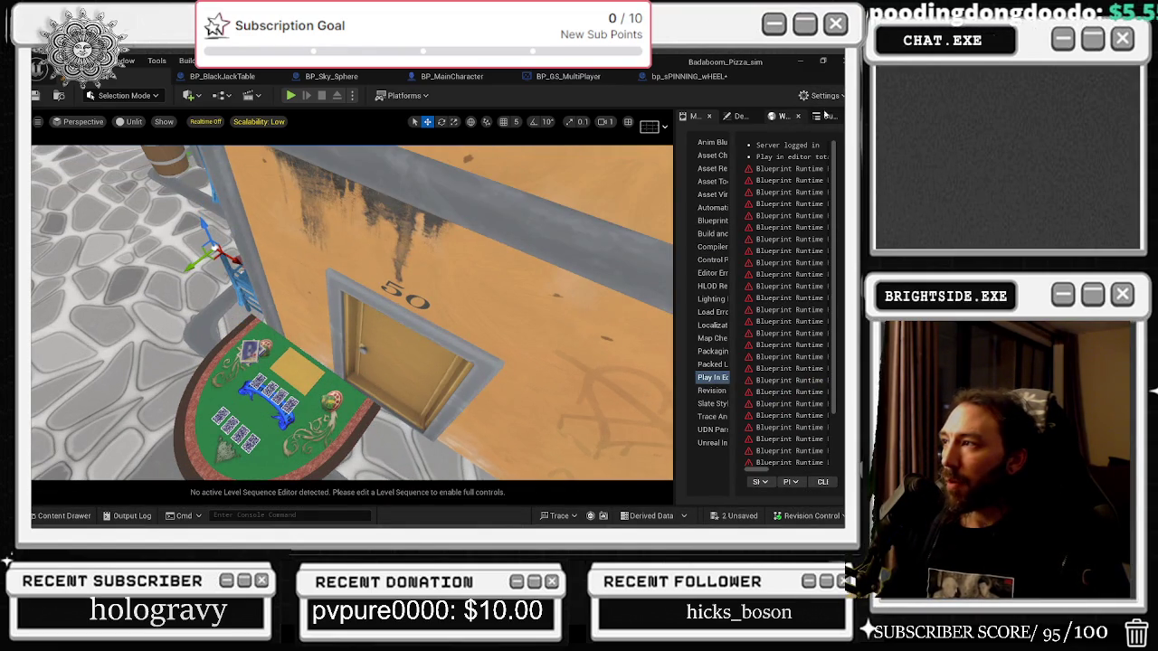
{"action": "left_click", "coordinate": [741, 116]}
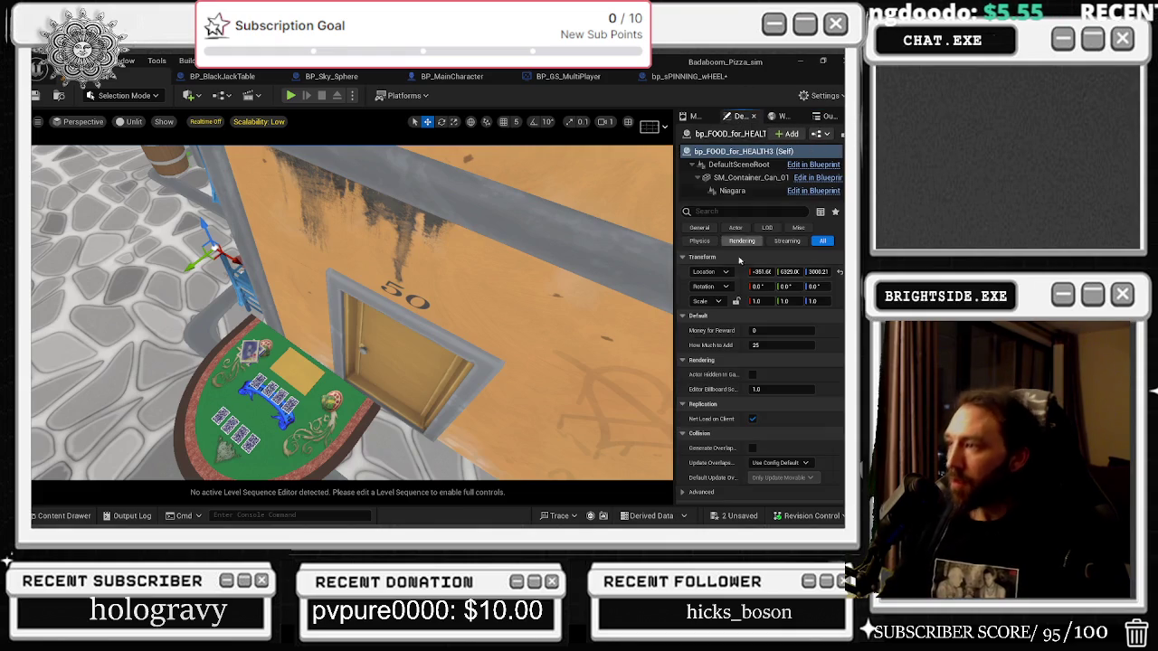
{"action": "left_click", "coordinate": [753, 331]}
{"action": "type", "text": "200000"}
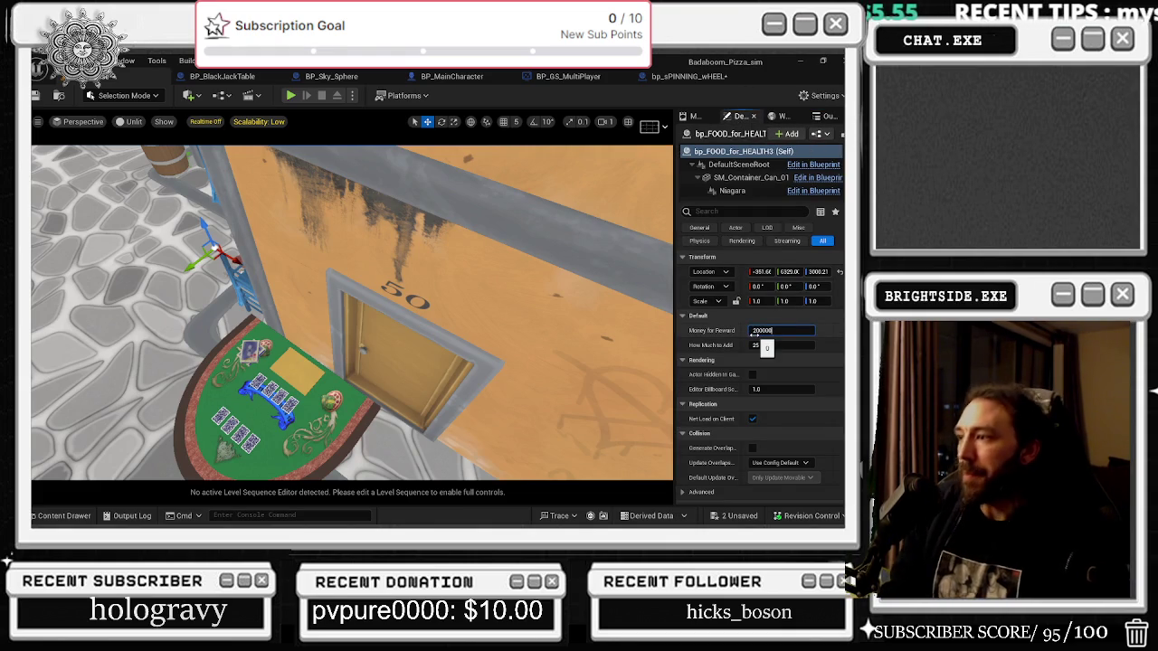
{"action": "key", "text": "Return"}
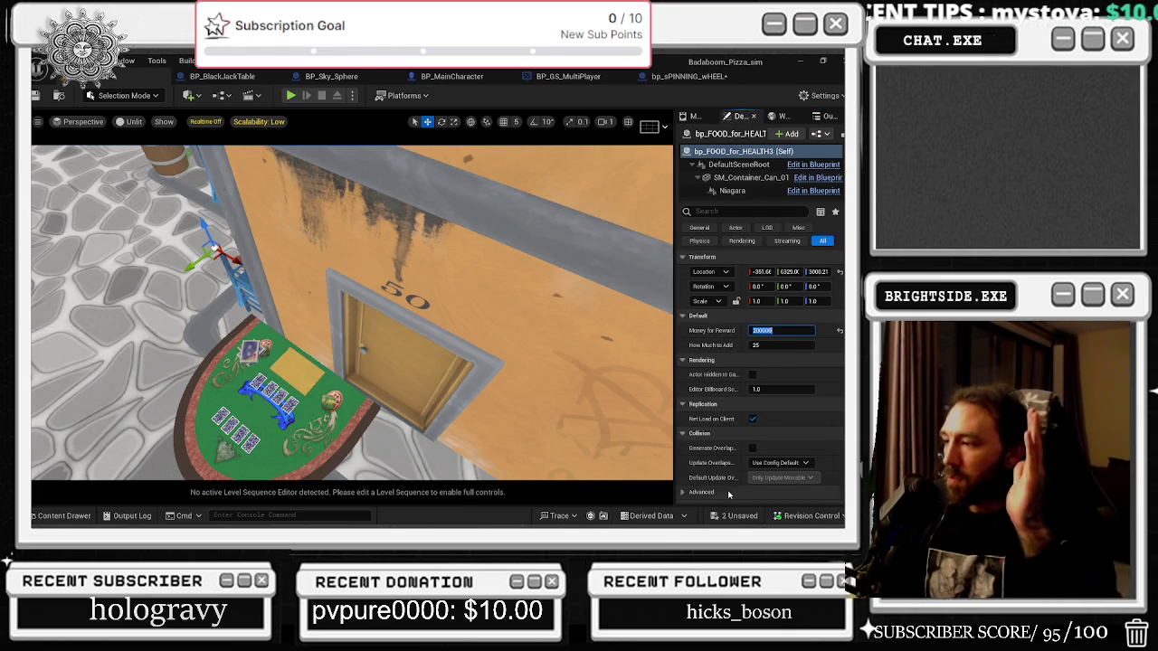
Save the unsaved spinning wheel asset and Showcase map.
{"action": "left_click", "coordinate": [738, 516]}
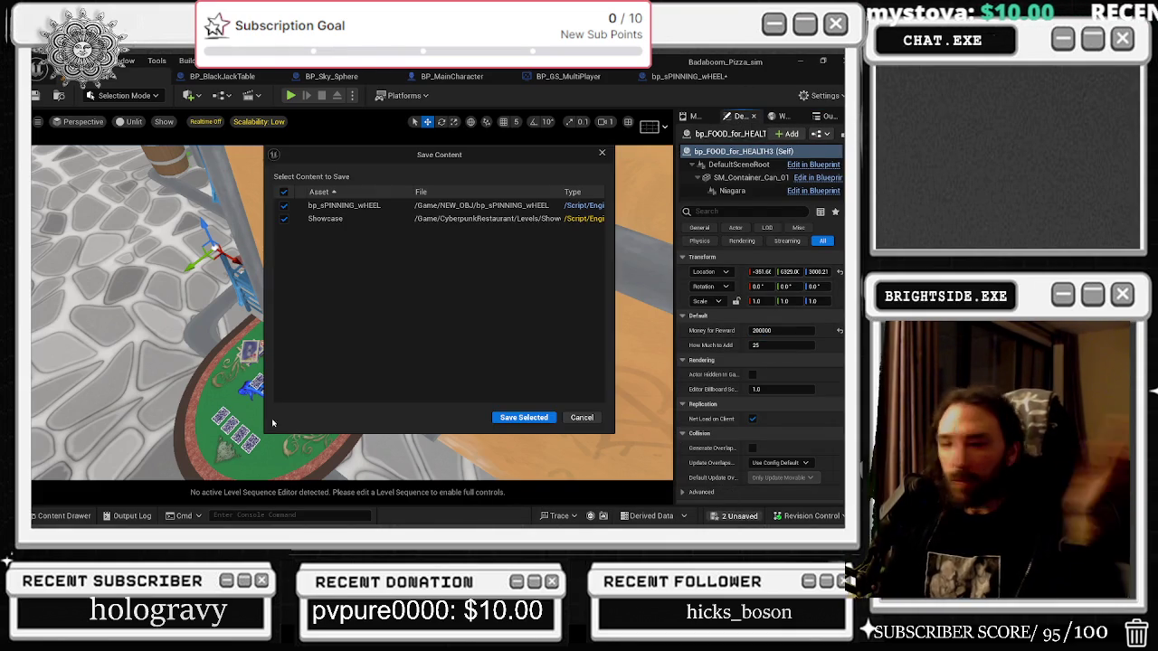
{"action": "left_click", "coordinate": [524, 417]}
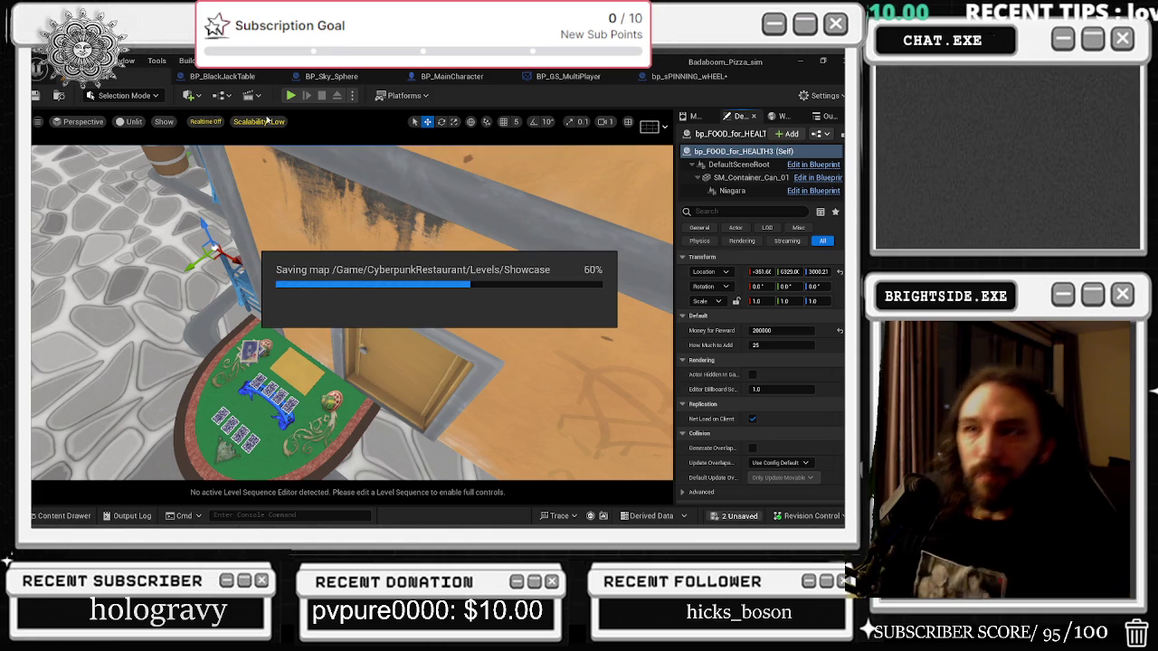
{"action": "left_click_drag", "start_coordinate": [258, 260], "coordinate": [308, 244]}
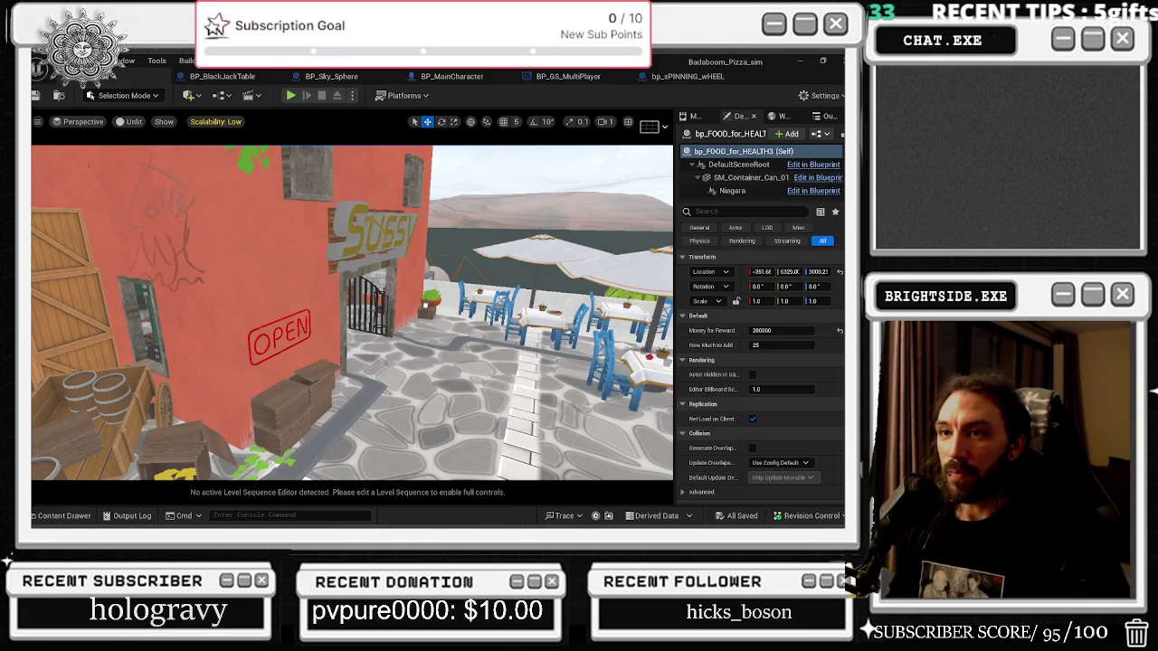
Frame the building and café tables in the level, then open the BP_BlackJackTable Blueprint.
{"action": "mouse_move", "coordinate": [555, 312]}
{"action": "left_mouse_down"}
{"action": "mouse_move", "coordinate": [516, 310]}
{"action": "mouse_move", "coordinate": [498, 268]}
{"action": "left_mouse_up"}
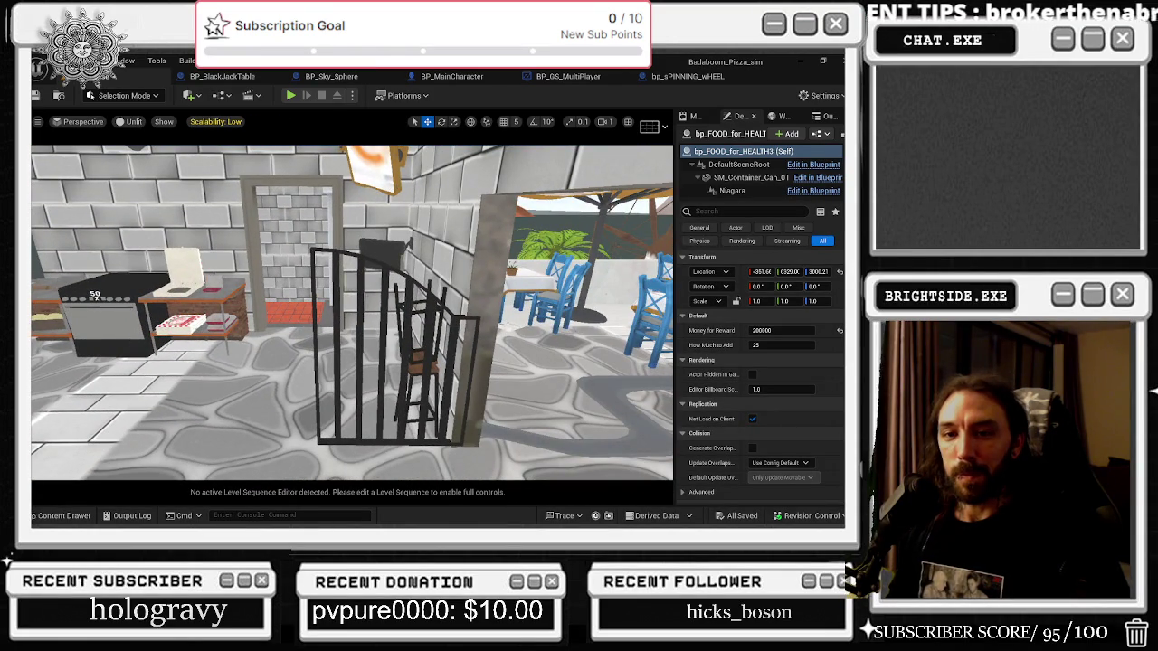
{"action": "key", "text": "alt+Tab"}
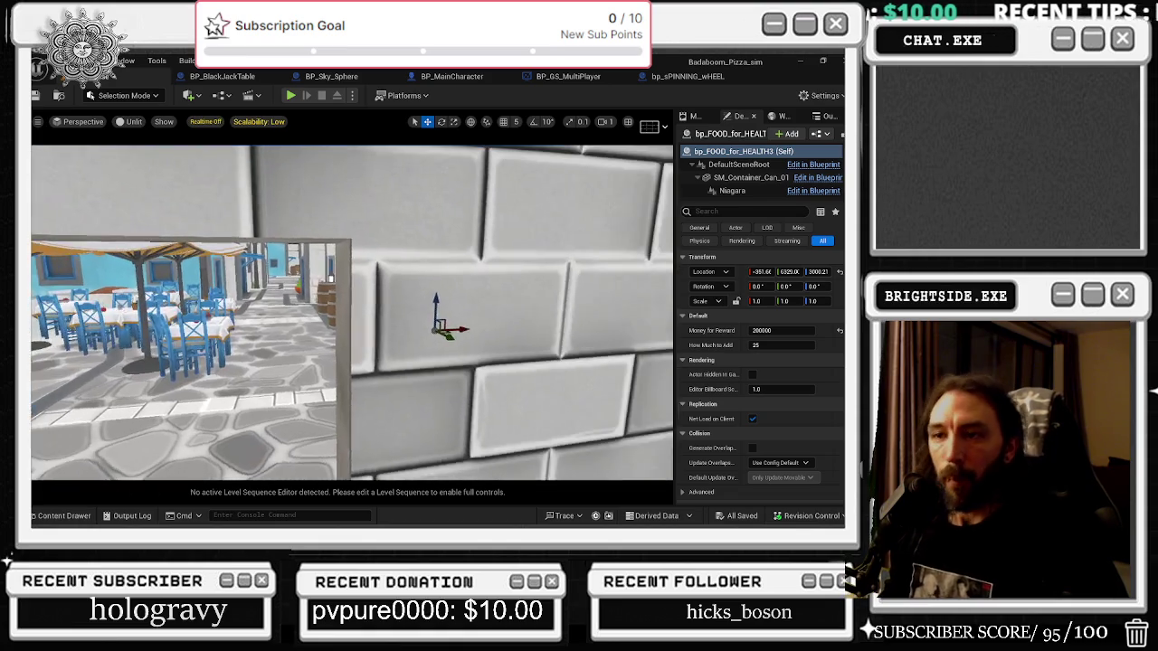
{"action": "left_click", "coordinate": [237, 76]}
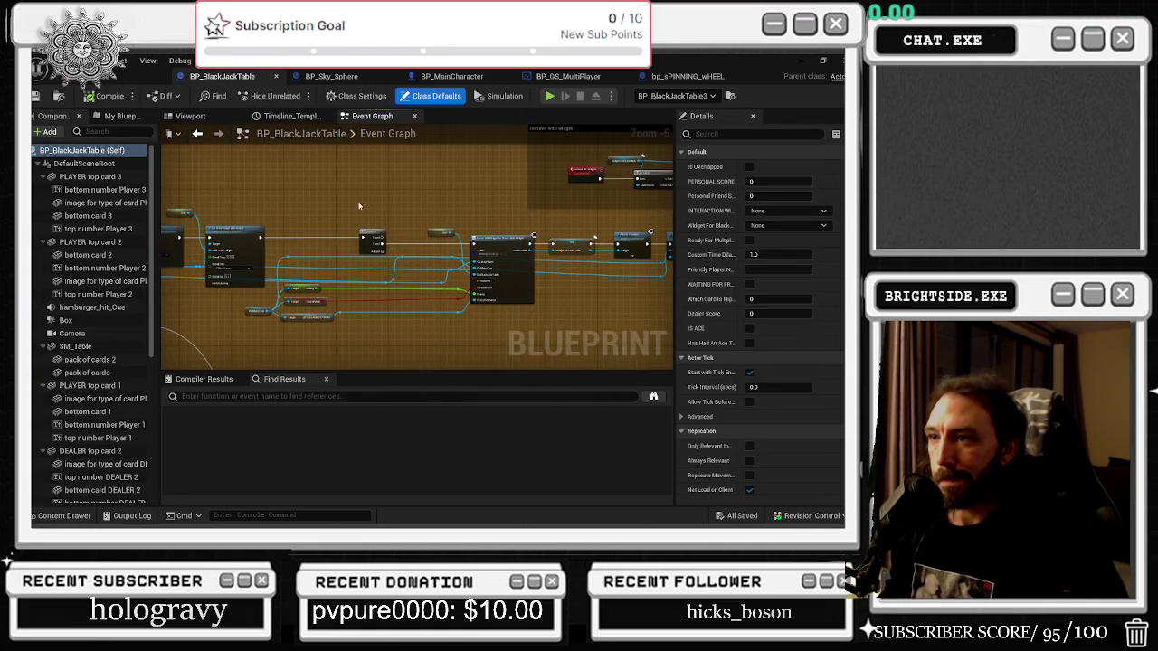
Find WB_Widget_For_Black_Jack in the Content Drawer and open it in the Designer.
{"action": "scroll", "coordinate": [552, 280], "scroll_direction": "up", "scroll_amount": 5}
{"action": "left_click", "coordinate": [440, 220]}
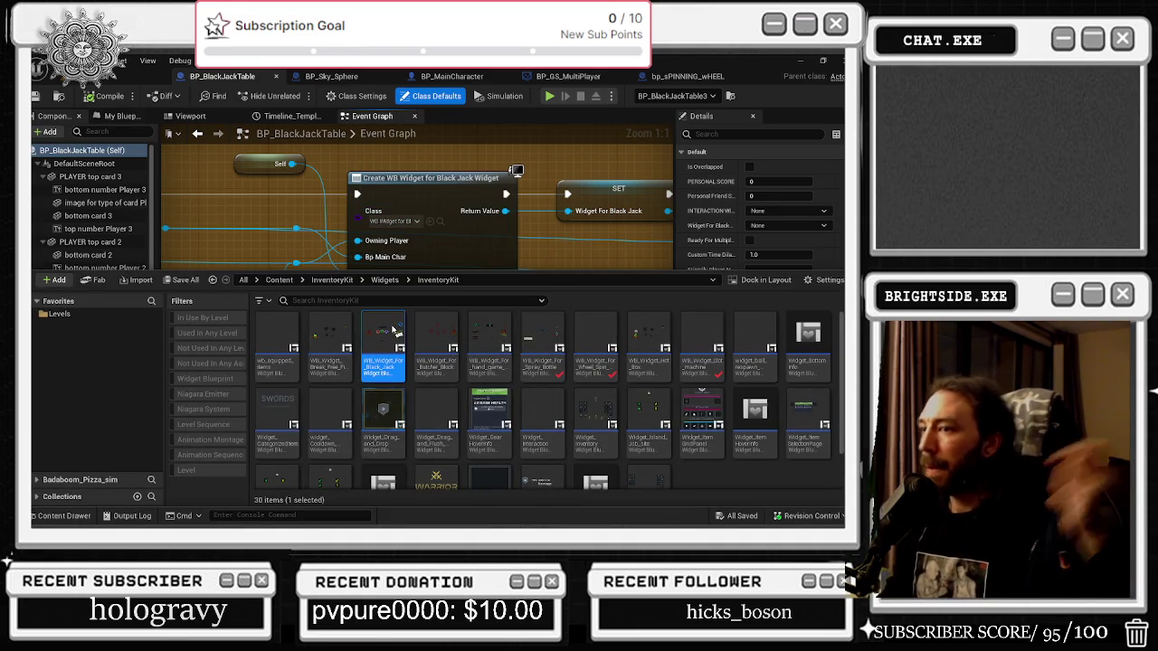
{"action": "double_click", "coordinate": [402, 321]}
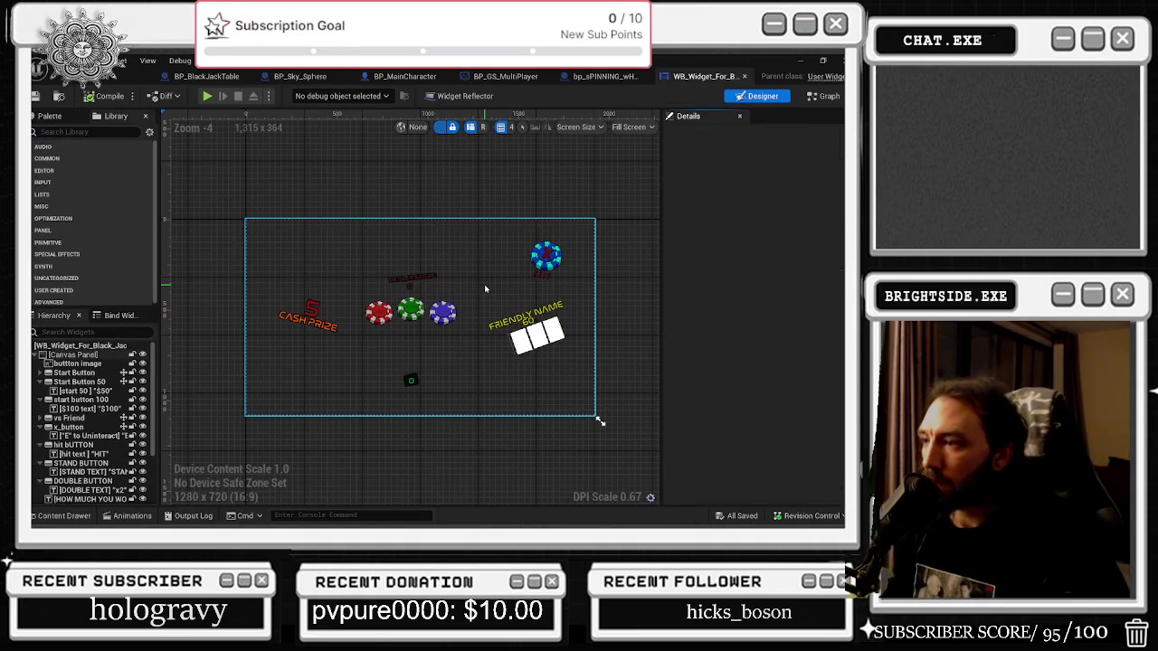
Reframe the widget layout and select the CLock (seconds) text and DOUBLE BUTTON in the Hierarchy.
{"action": "scroll", "coordinate": [534, 362], "scroll_direction": "up", "scroll_amount": 1}
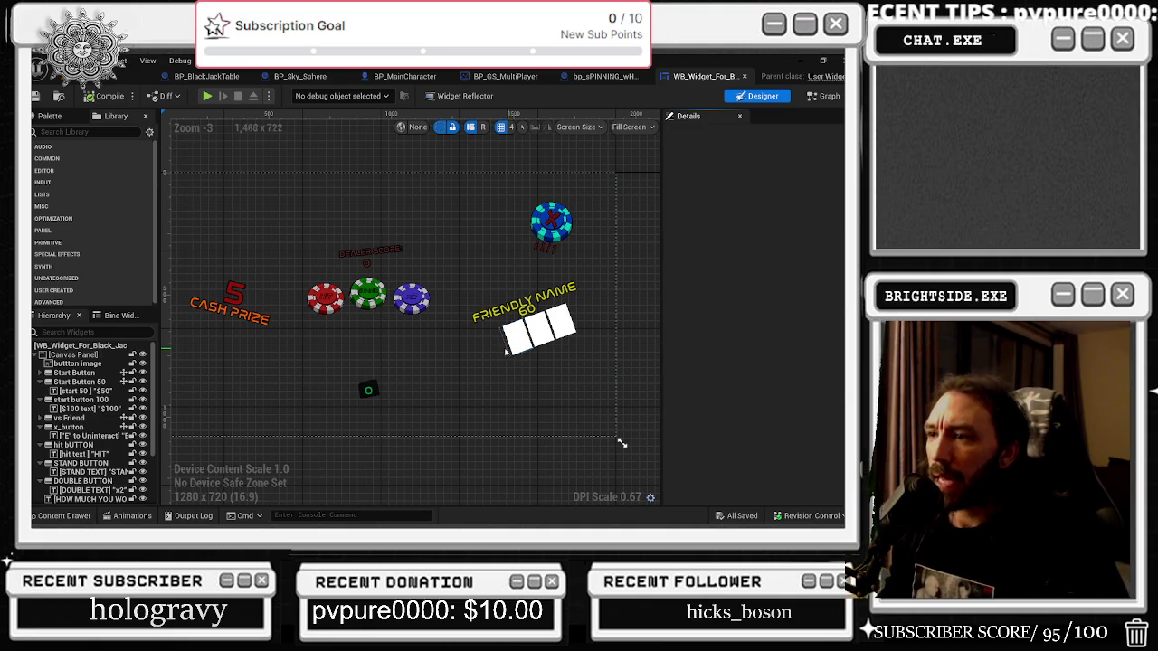
{"action": "left_click_drag", "start_coordinate": [507, 270], "coordinate": [537, 268]}
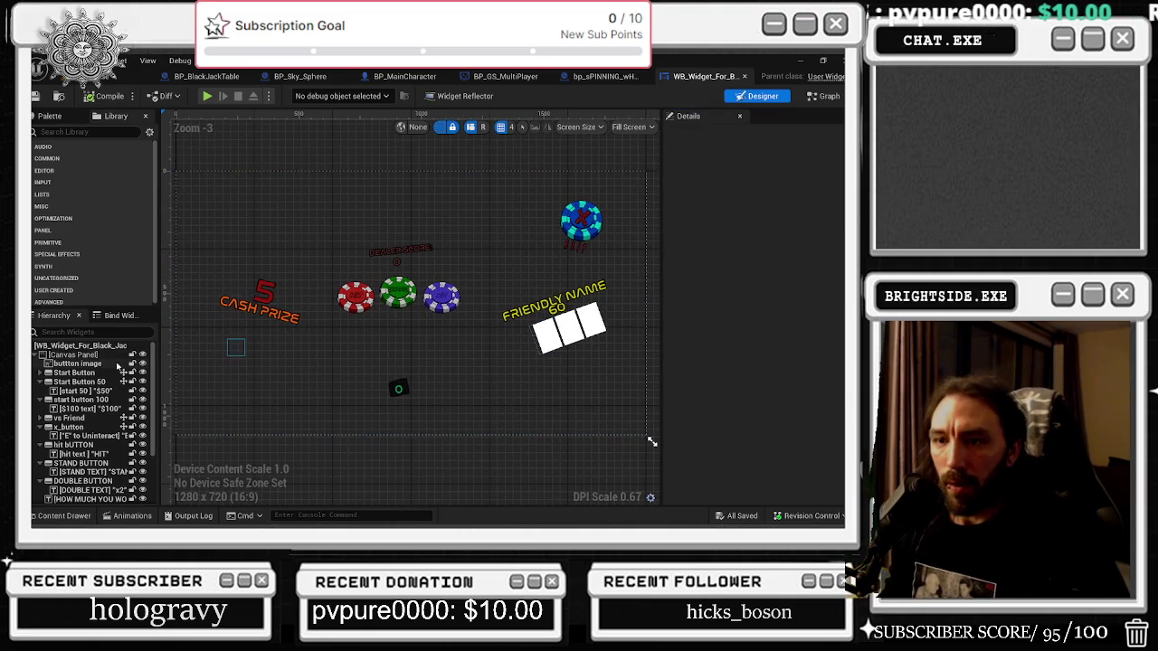
{"action": "scroll", "coordinate": [117, 425], "scroll_direction": "down", "scroll_amount": 2}
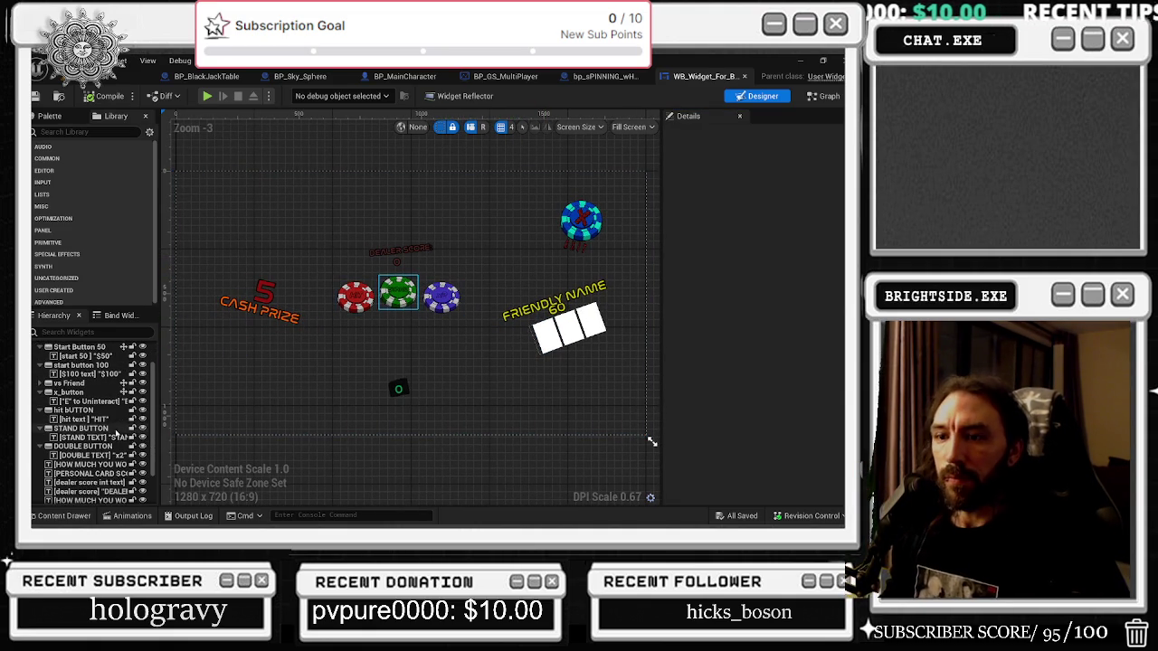
{"action": "scroll", "coordinate": [117, 457], "scroll_direction": "down", "scroll_amount": 3}
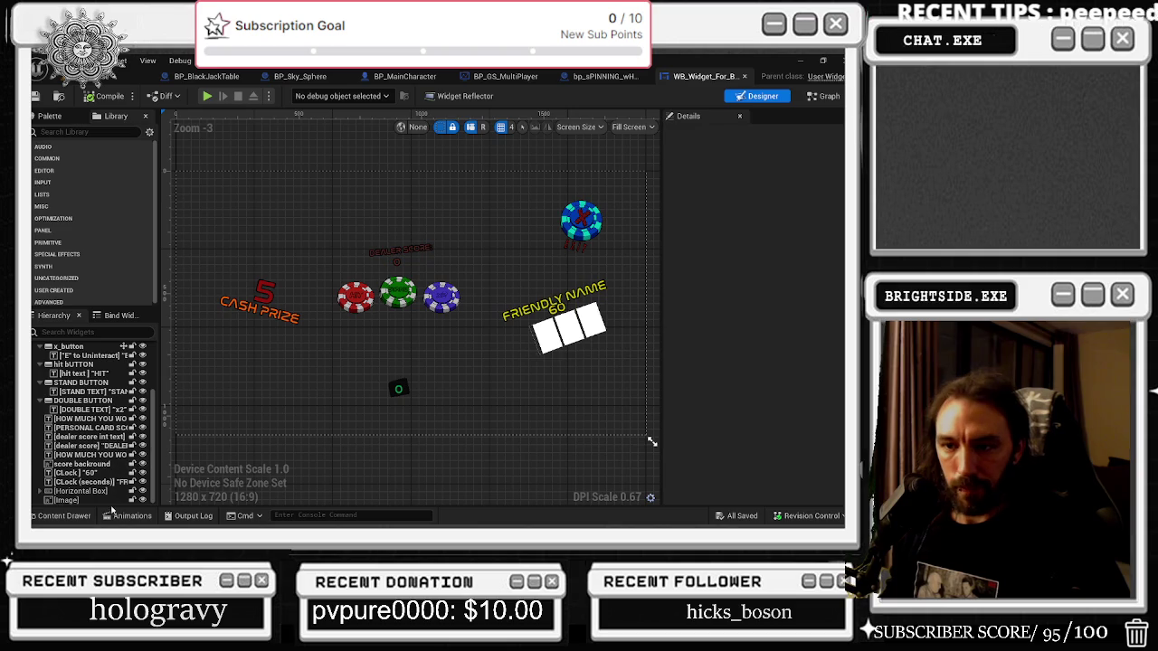
{"action": "left_click", "coordinate": [104, 482]}
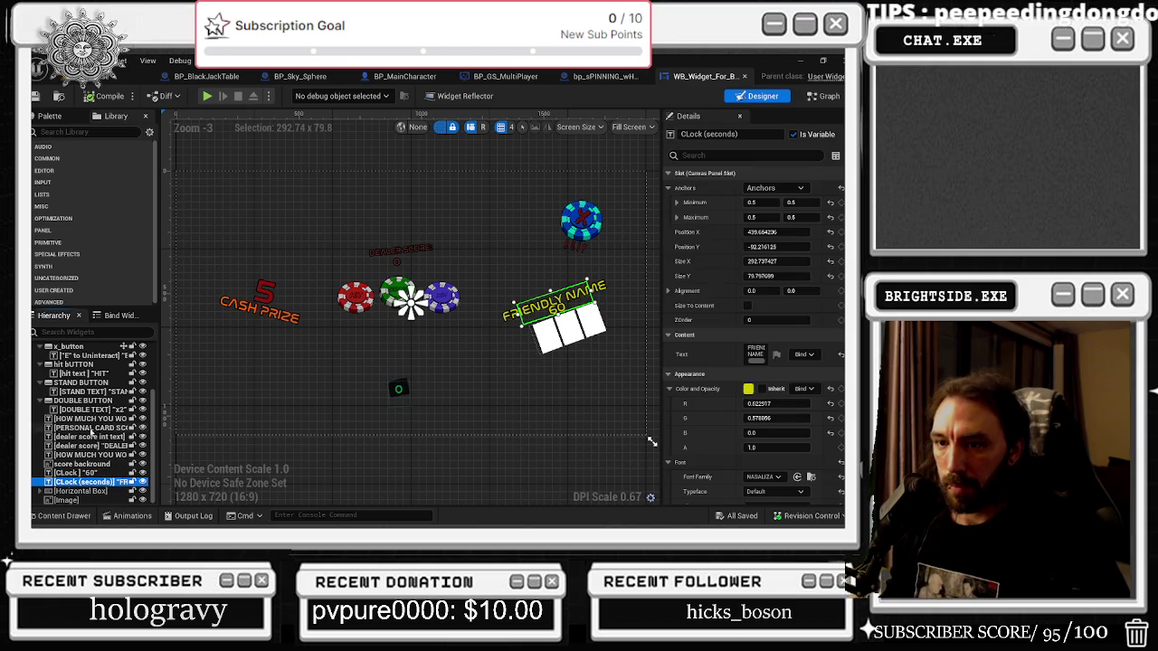
{"action": "left_click", "coordinate": [89, 402]}
Inspect the STAND, hit, x_button and vs Friend button elements in the Hierarchy.
{"action": "left_click", "coordinate": [71, 384]}
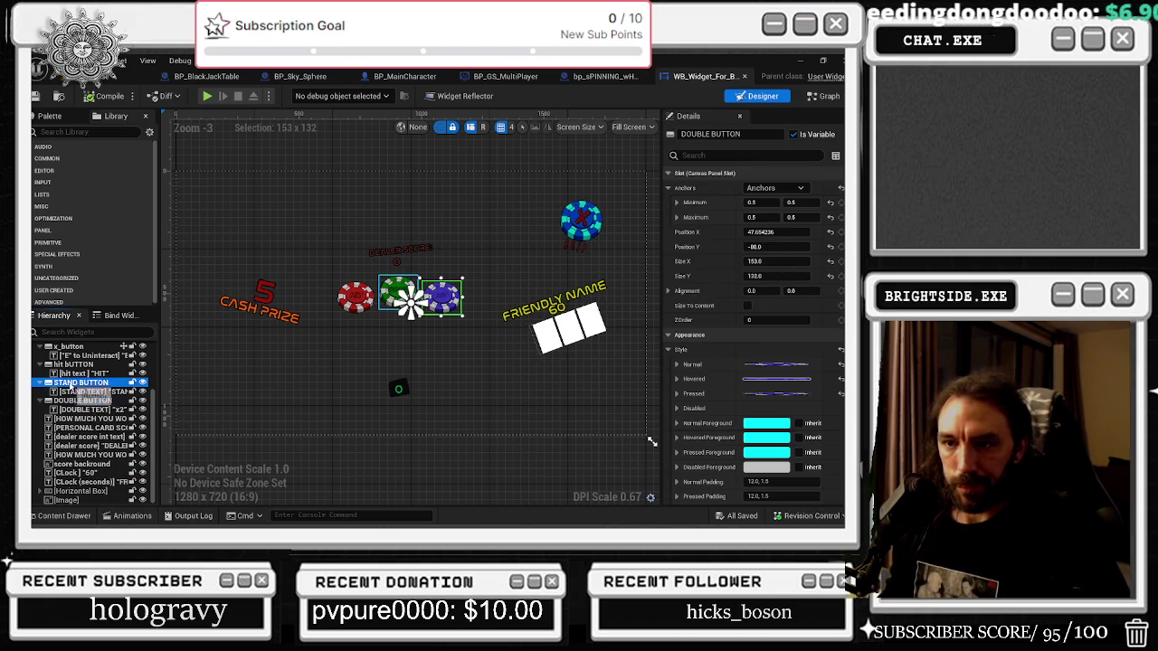
{"action": "left_click", "coordinate": [73, 367]}
{"action": "scroll", "coordinate": [81, 380], "scroll_direction": "up", "scroll_amount": 2}
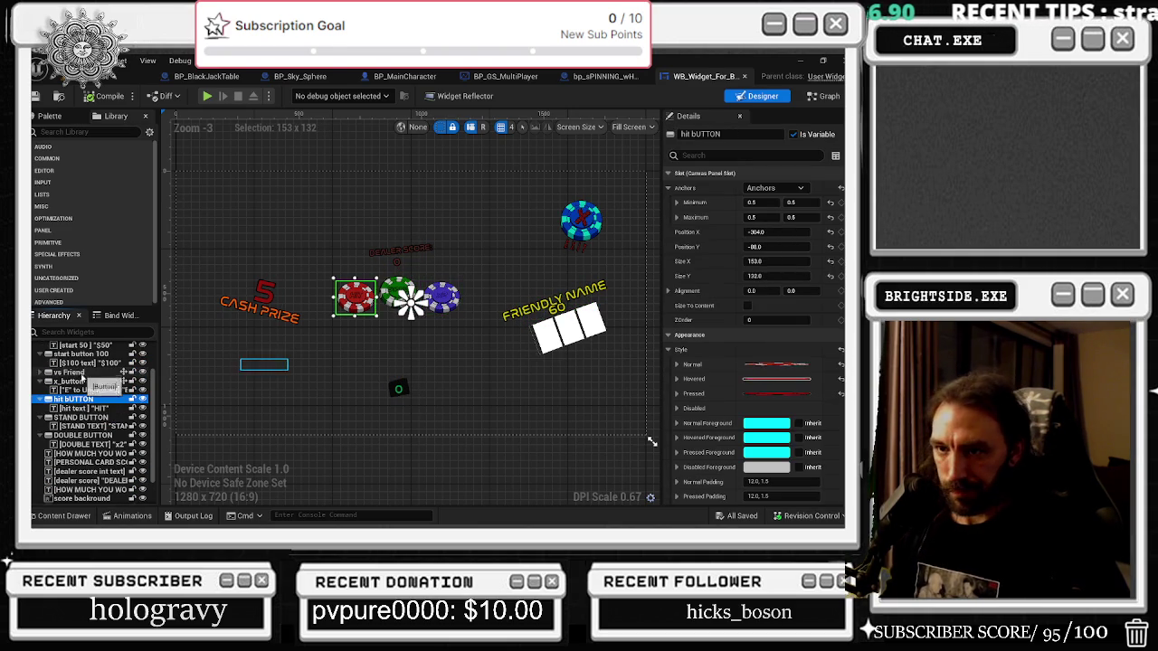
{"action": "left_click", "coordinate": [83, 382]}
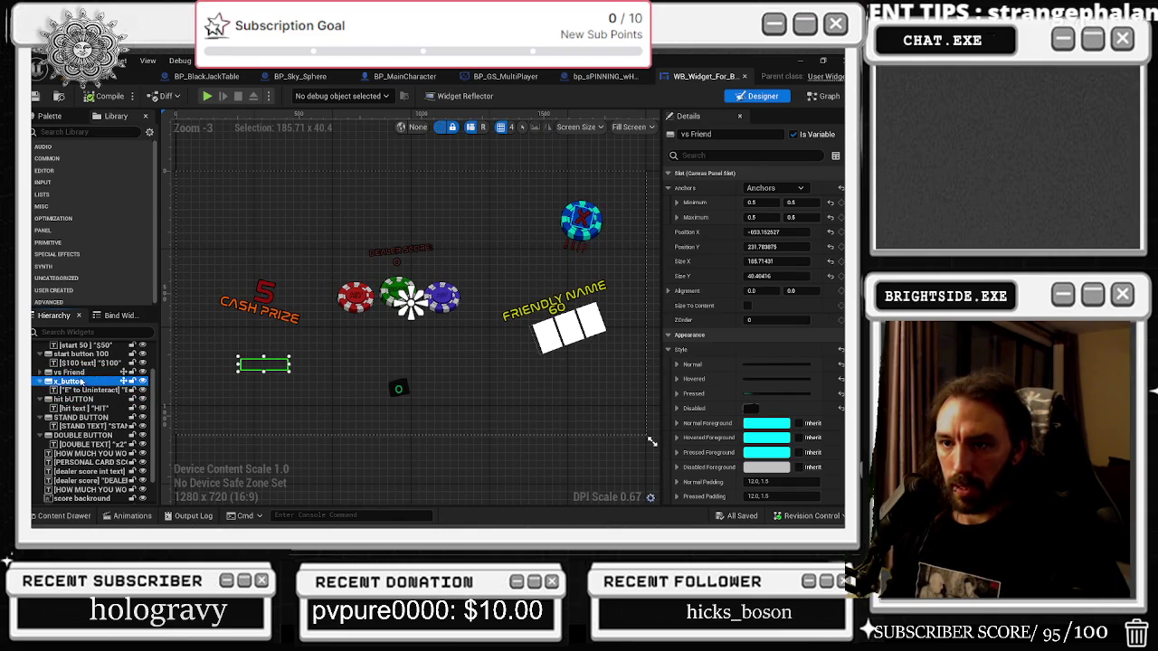
{"action": "left_click", "coordinate": [72, 372]}
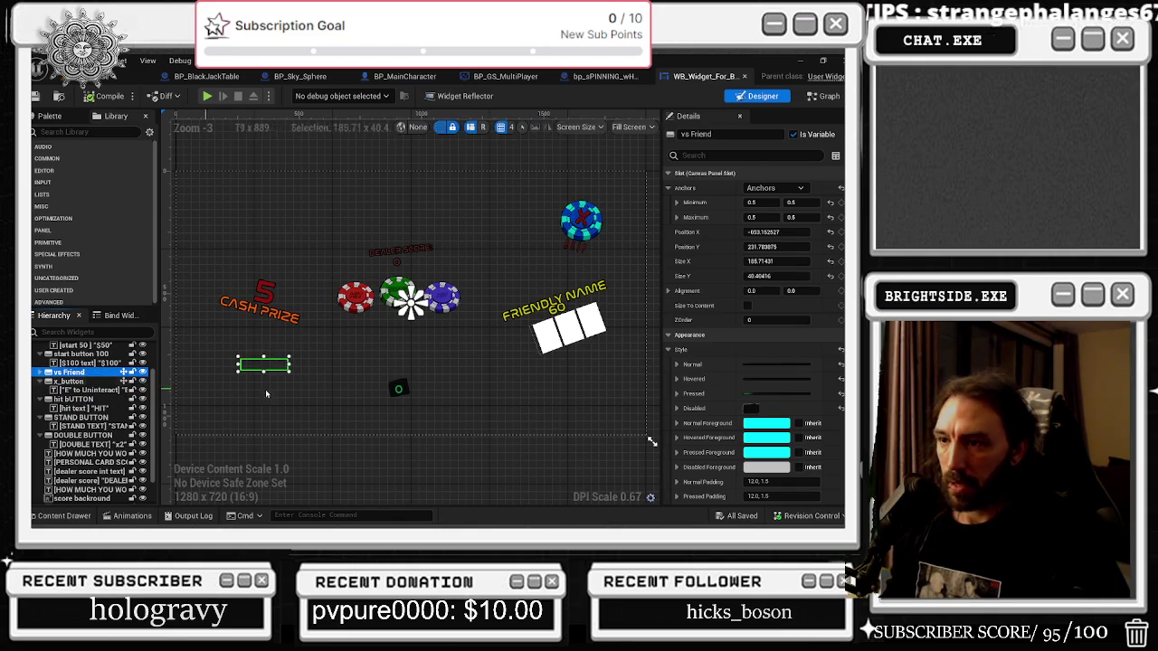
Set the vs Friend button's Render Opacity to 1, then check x_button and start button 100.
{"action": "left_click", "coordinate": [724, 156]}
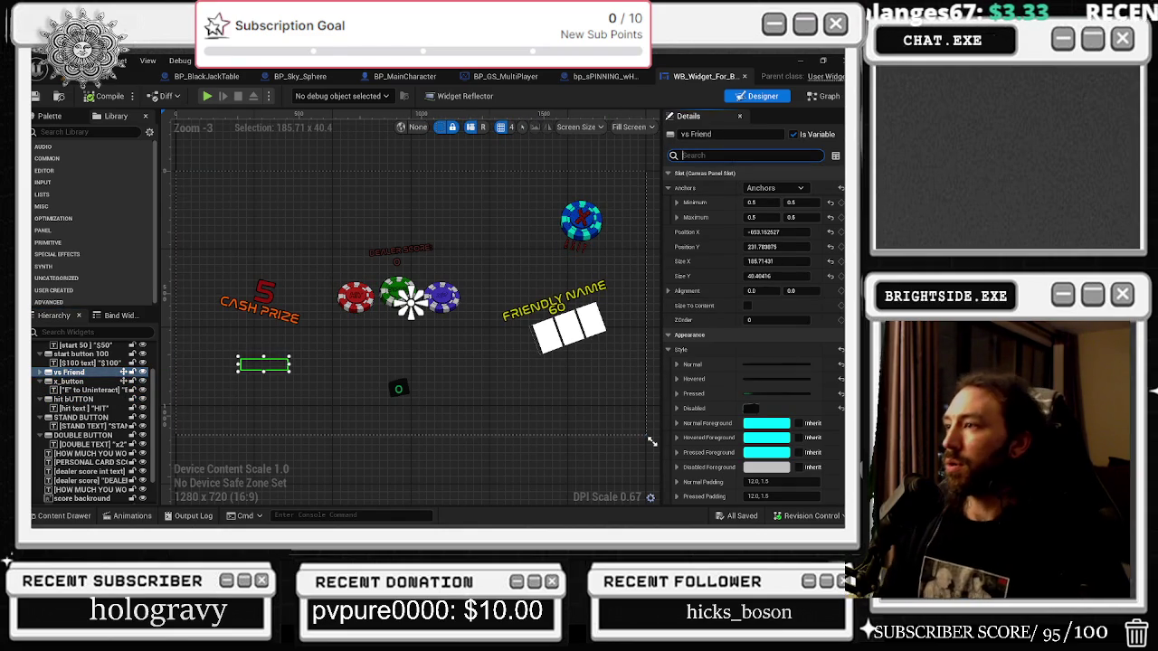
{"action": "type", "text": "ren"}
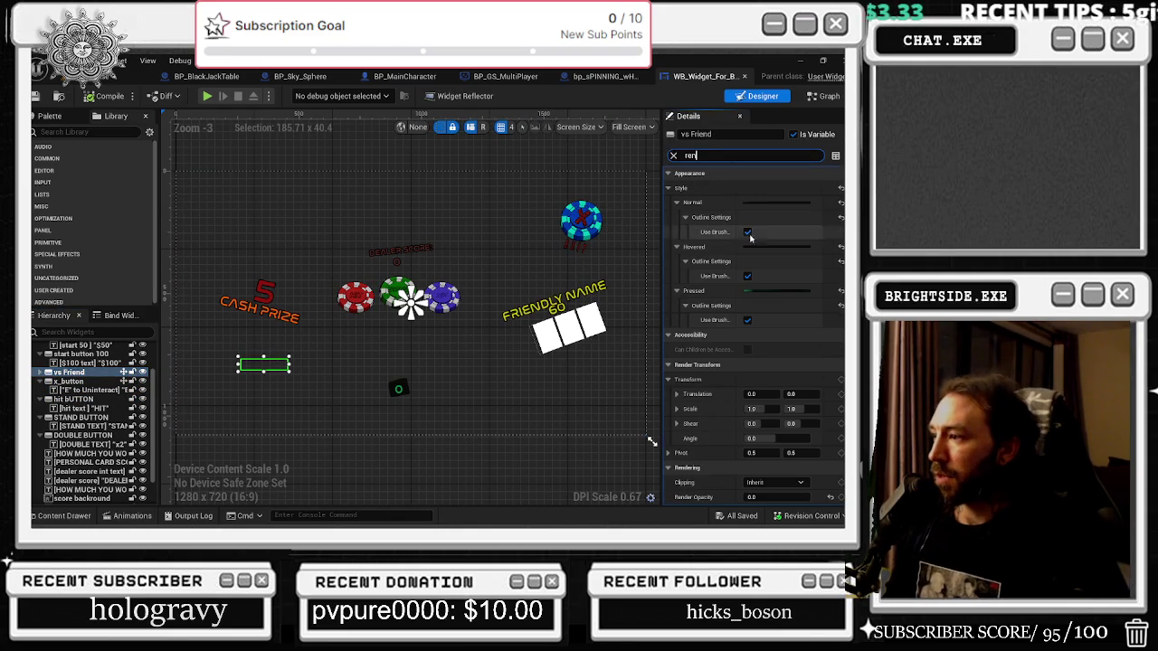
{"action": "scroll", "coordinate": [777, 412], "scroll_direction": "down", "scroll_amount": 2}
{"action": "left_click", "coordinate": [753, 452]}
{"action": "type", "text": "1"}
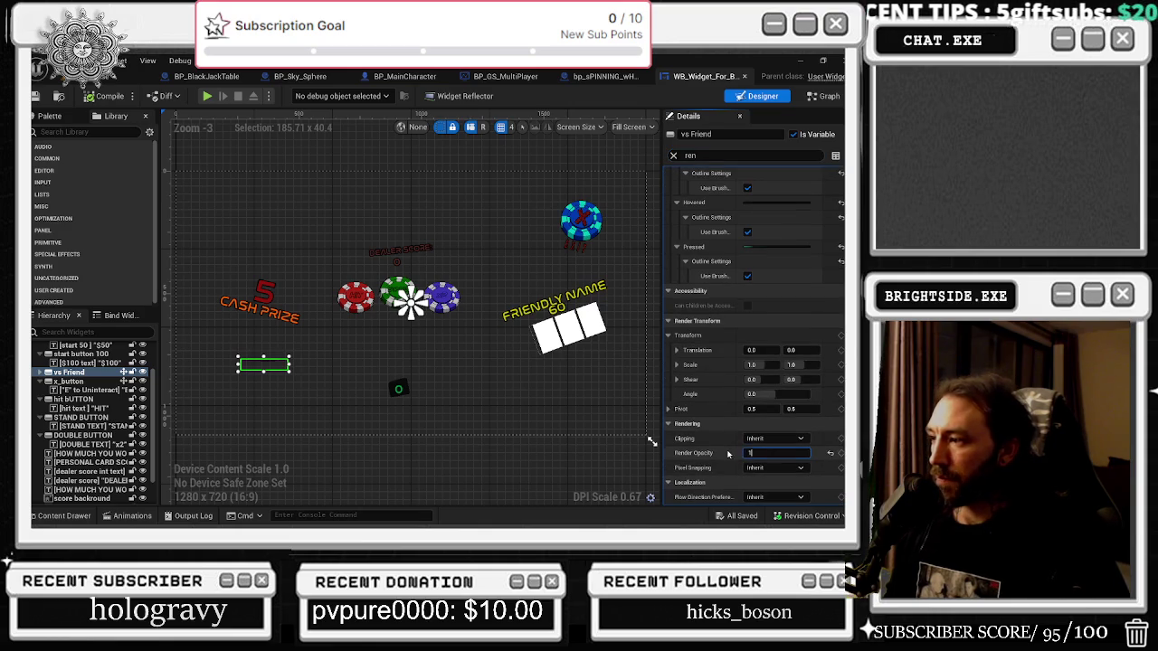
{"action": "key", "text": "Return"}
{"action": "left_click", "coordinate": [69, 381]}
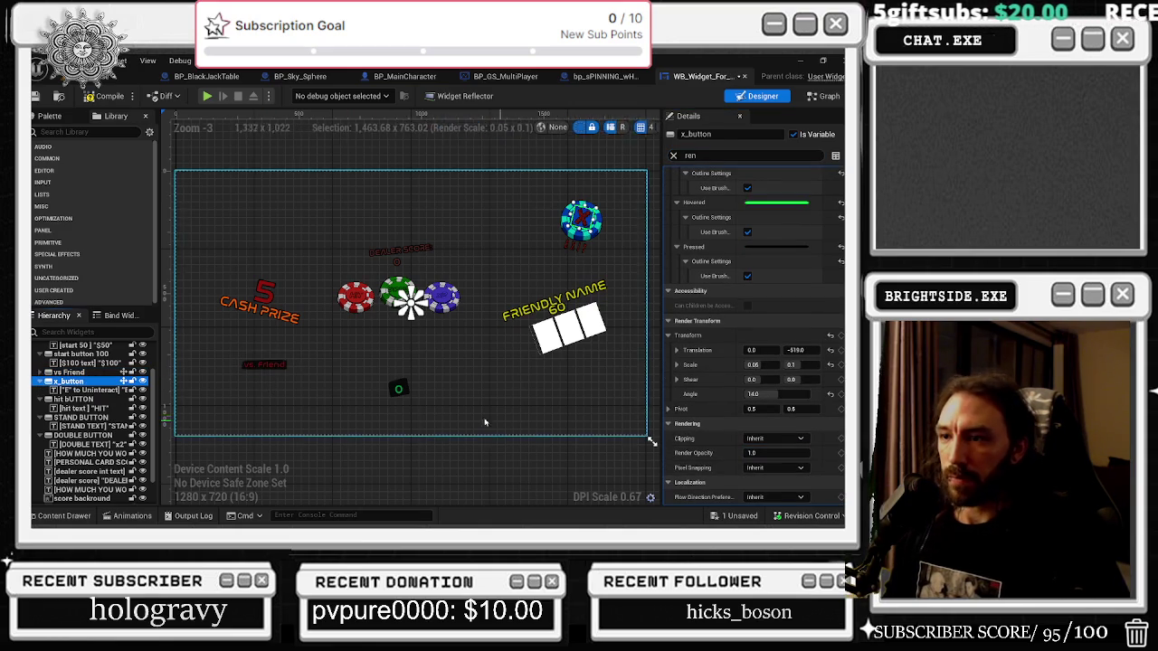
{"action": "left_click", "coordinate": [68, 372]}
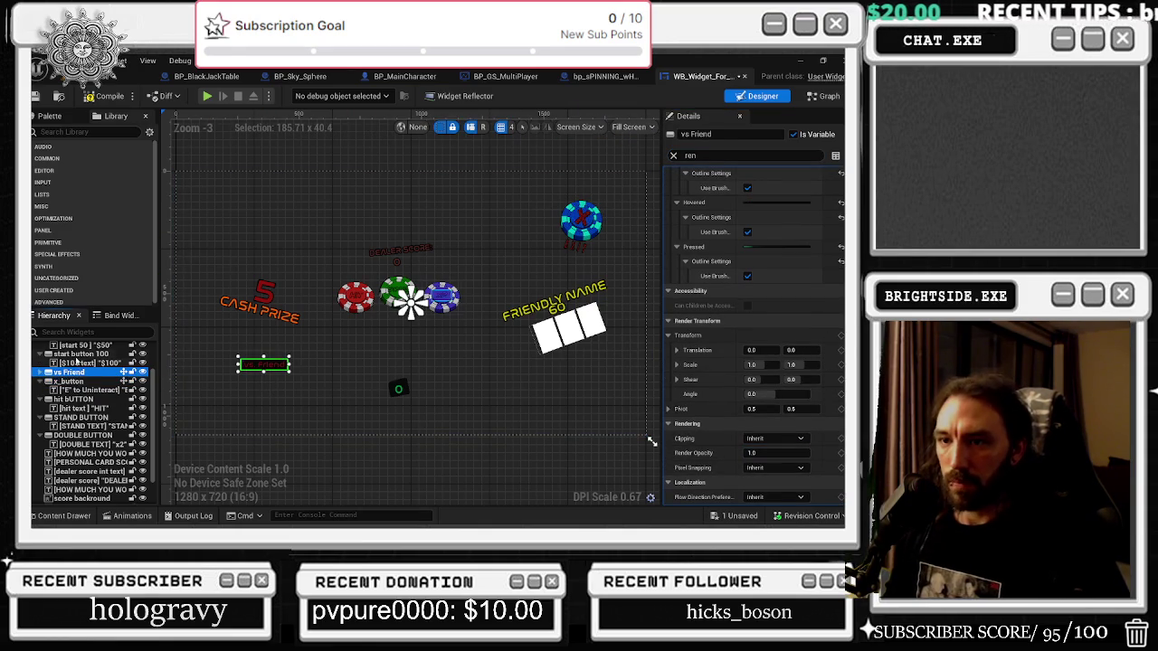
{"action": "left_click", "coordinate": [79, 353]}
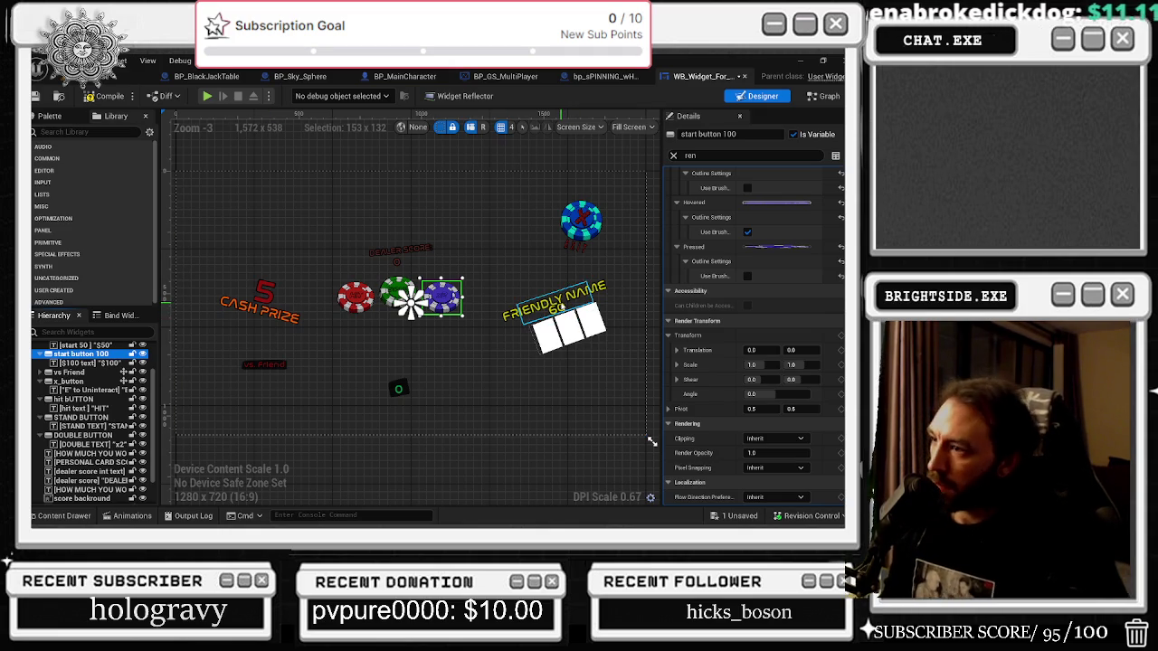
Save the blackjack widget blueprint via Save Selected and compile it.
{"action": "left_click", "coordinate": [723, 515]}
{"action": "left_click", "coordinate": [525, 418]}
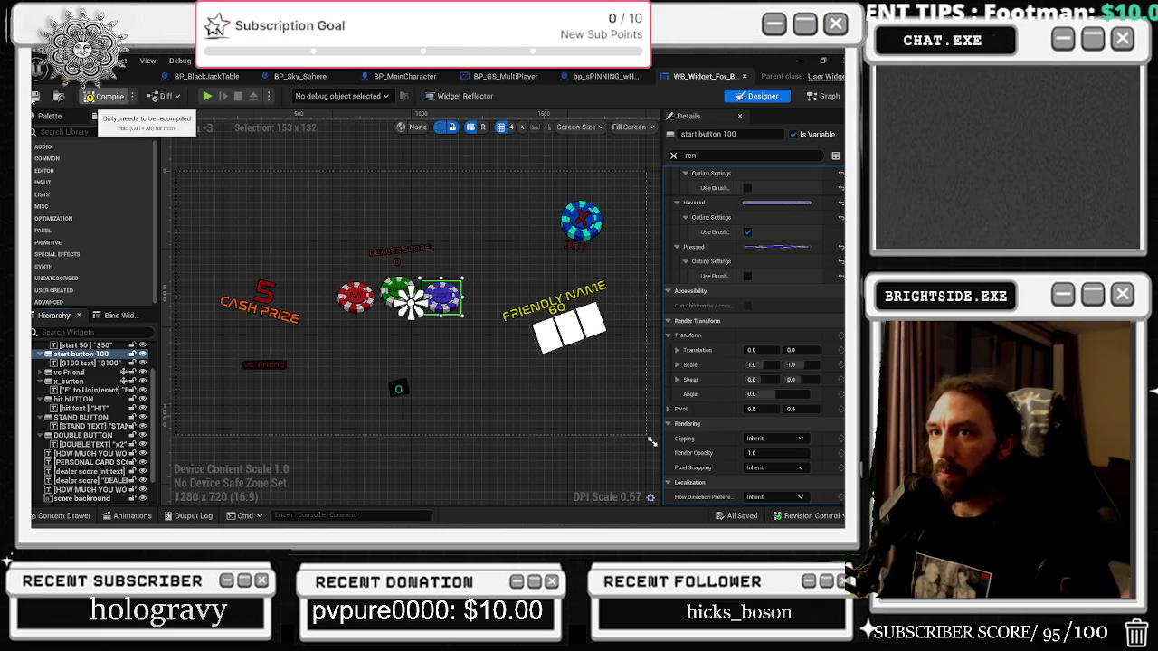
{"action": "left_click", "coordinate": [104, 96]}
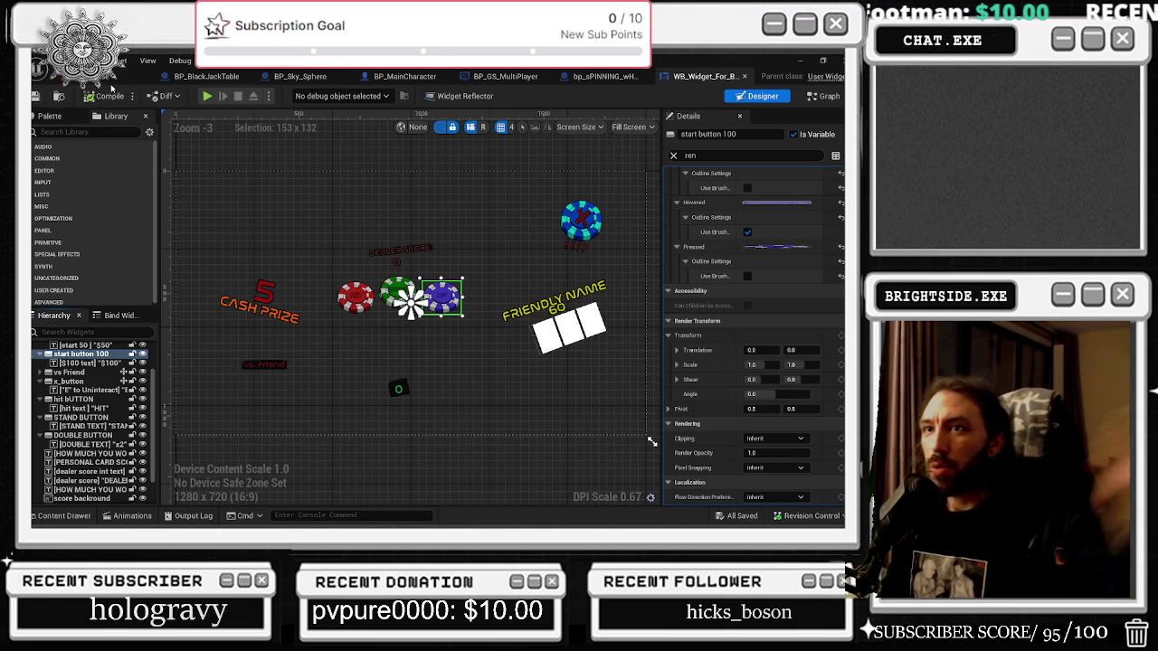
{"action": "left_click", "coordinate": [123, 76]}
Focus the food actor, toggle realtime, look around the alley, then switch to BP_Sky_Sphere.
{"action": "key", "text": "f"}
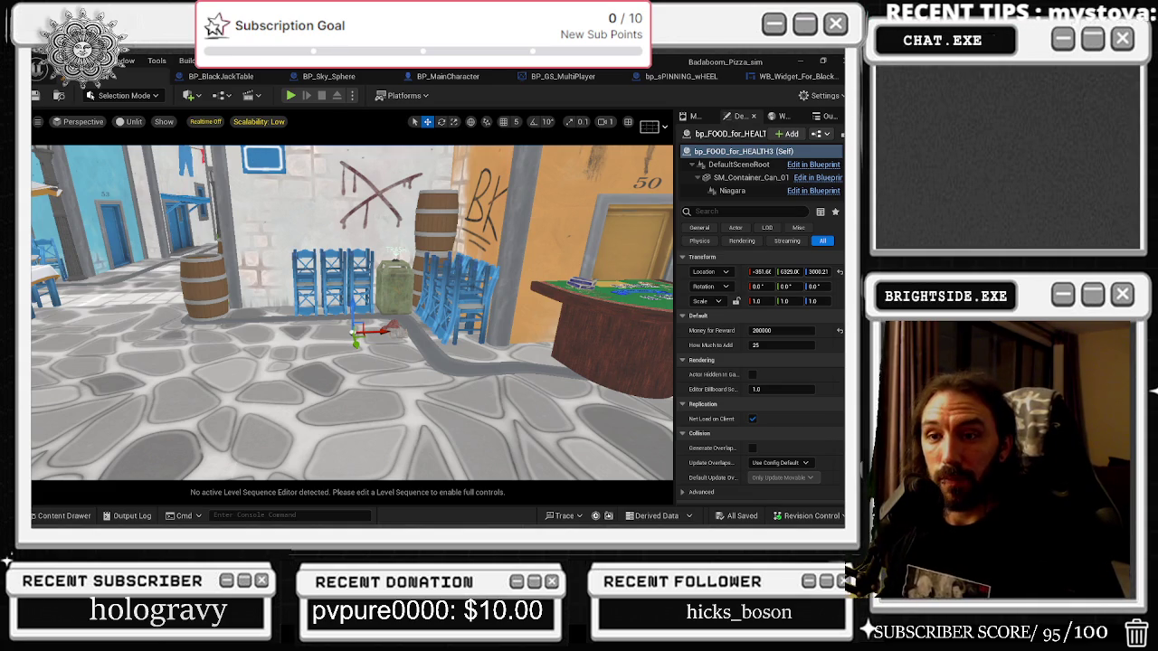
{"action": "key", "text": "ctrl+r"}
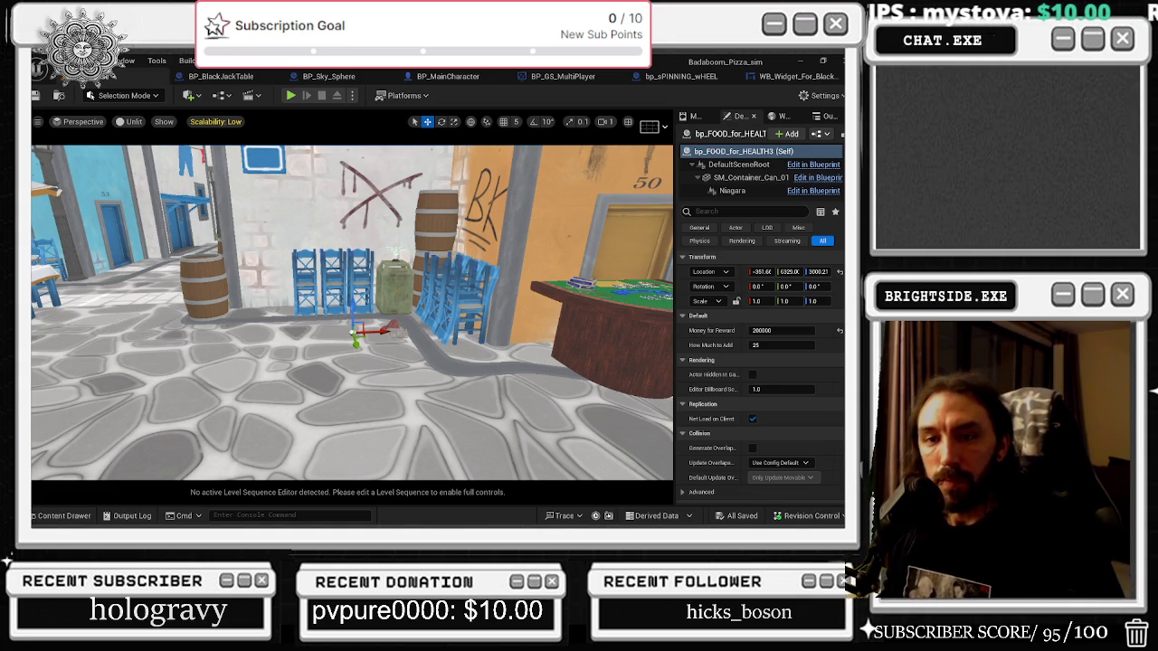
{"action": "left_click_drag", "start_coordinate": [275, 325], "coordinate": [577, 341]}
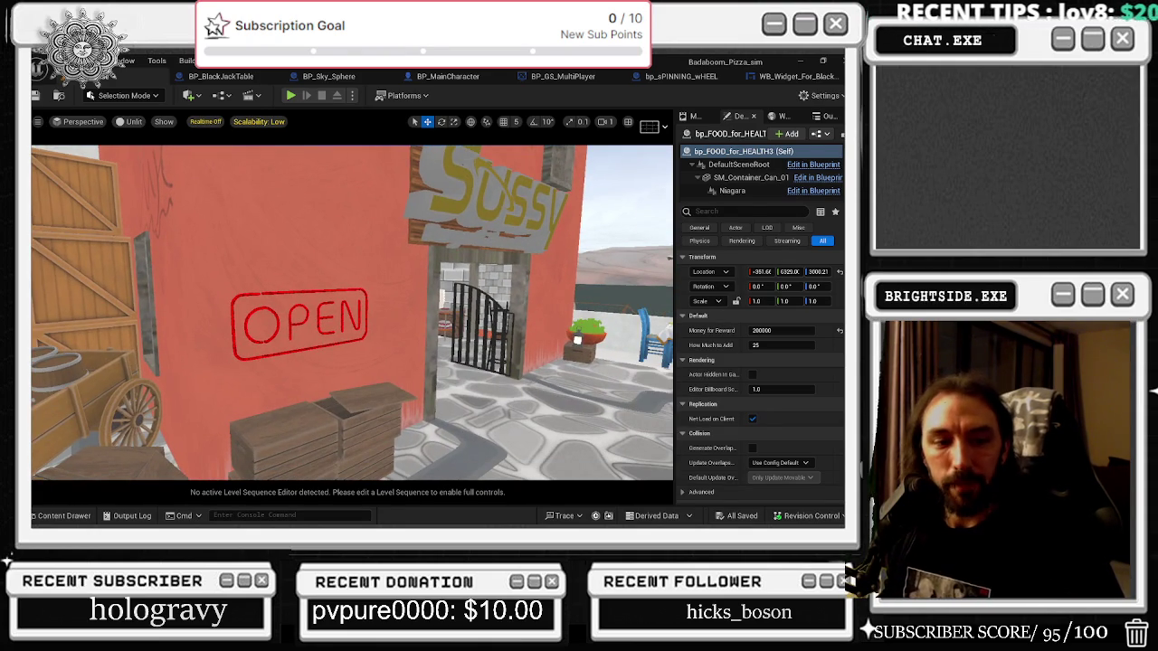
{"action": "key", "text": "ctrl+r"}
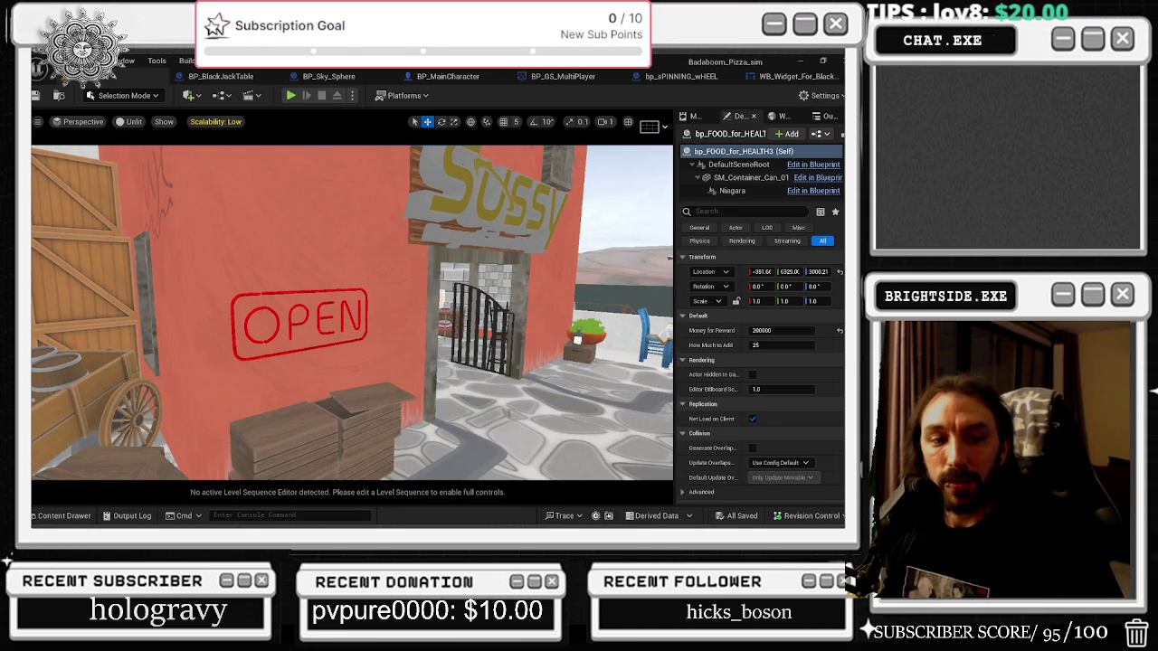
{"action": "mouse_move", "coordinate": [577, 340]}
{"action": "left_mouse_down"}
{"action": "mouse_move", "coordinate": [259, 268]}
{"action": "mouse_move", "coordinate": [283, 281]}
{"action": "left_mouse_up"}
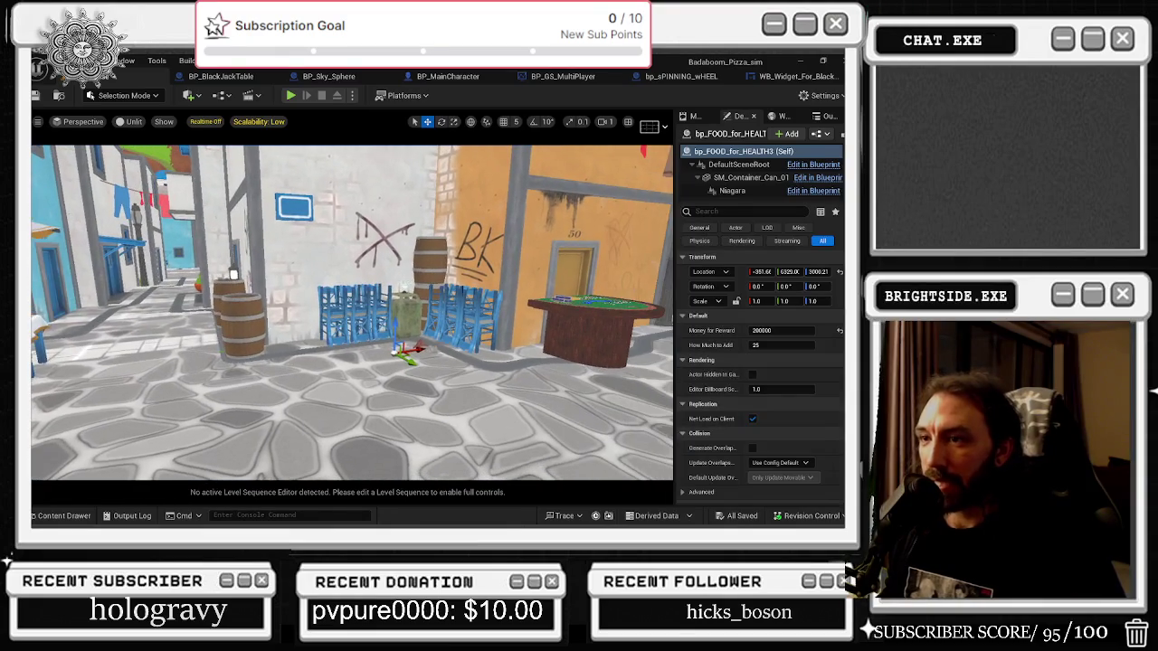
{"action": "left_click_drag", "start_coordinate": [419, 399], "coordinate": [520, 395]}
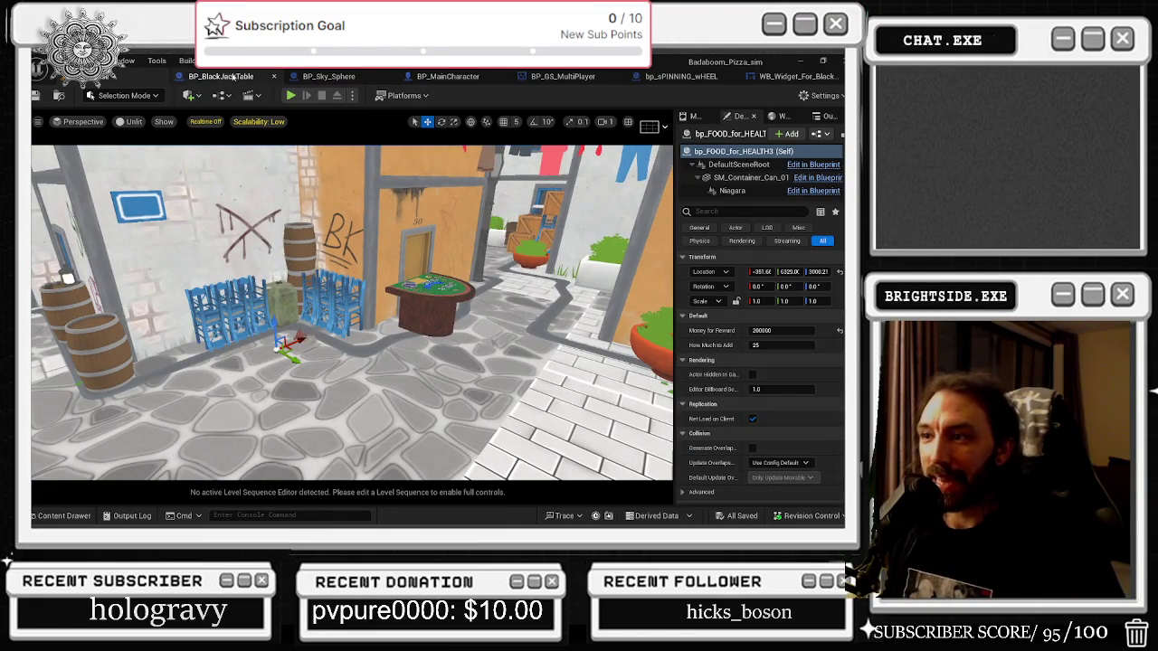
{"action": "left_click", "coordinate": [234, 76]}
{"action": "left_click", "coordinate": [336, 79]}
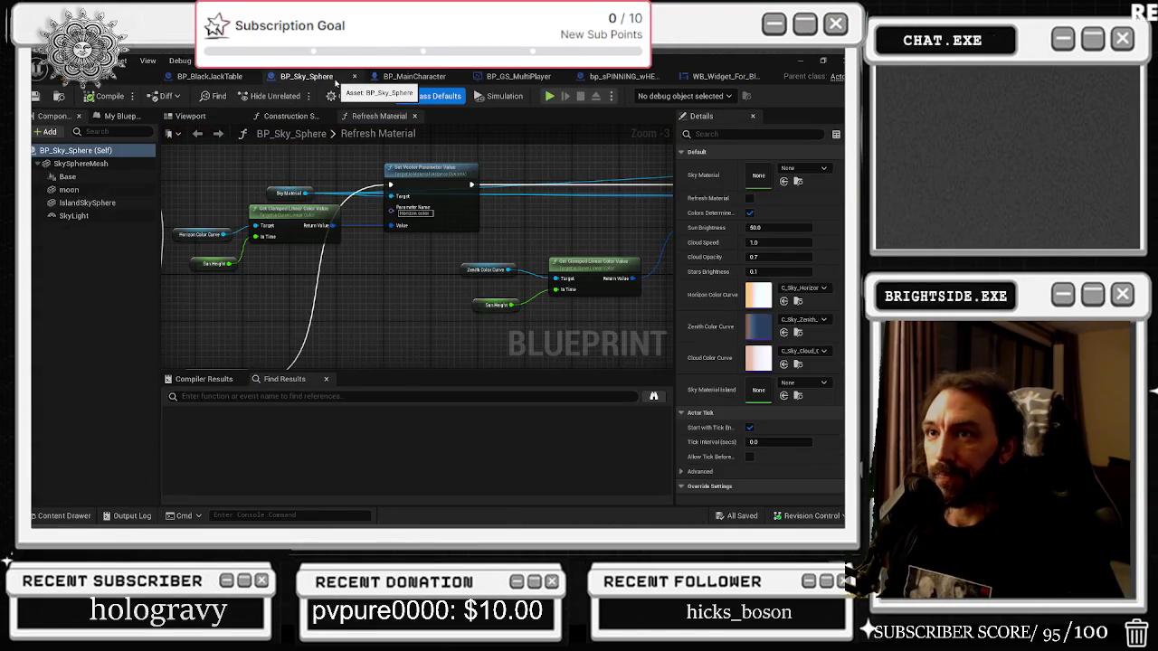
Pan across the Refresh Material graph and return to the level viewport.
{"action": "mouse_move", "coordinate": [196, 170]}
{"action": "left_mouse_down"}
{"action": "mouse_move", "coordinate": [381, 235]}
{"action": "mouse_move", "coordinate": [465, 286]}
{"action": "mouse_move", "coordinate": [353, 367]}
{"action": "mouse_move", "coordinate": [217, 328]}
{"action": "left_mouse_up"}
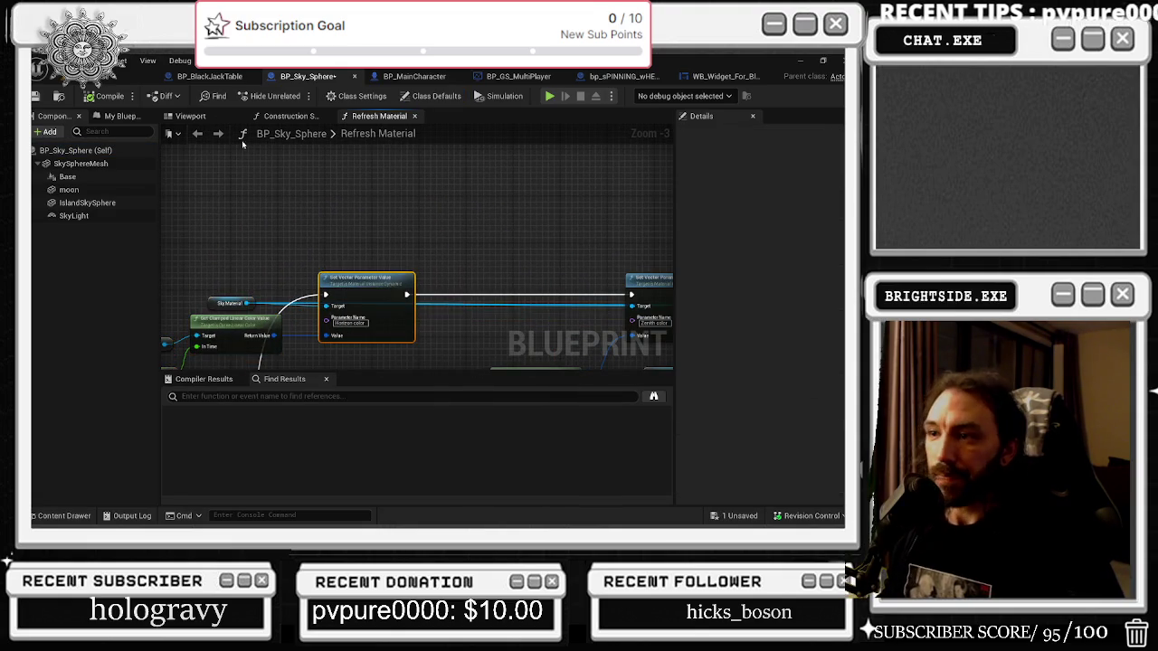
{"action": "left_click", "coordinate": [135, 76]}
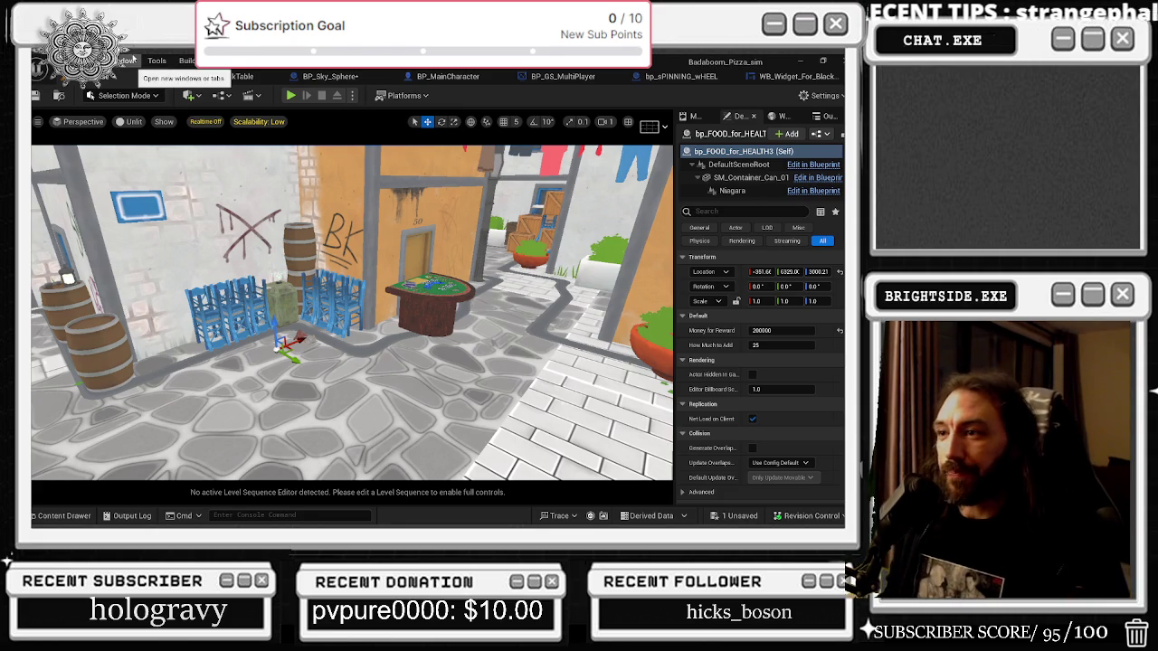
Glance at BP_BlackJackTable and the widget asset, then save BP_Sky_Sphere with Save Selected.
{"action": "left_click", "coordinate": [240, 79]}
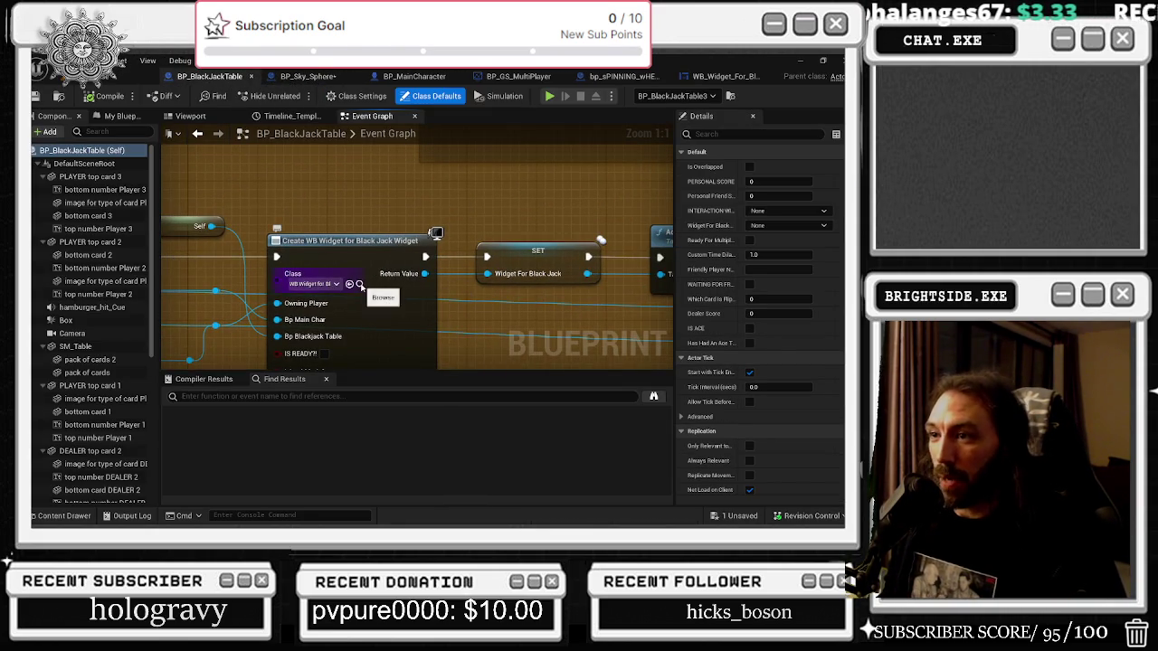
{"action": "left_click", "coordinate": [360, 285]}
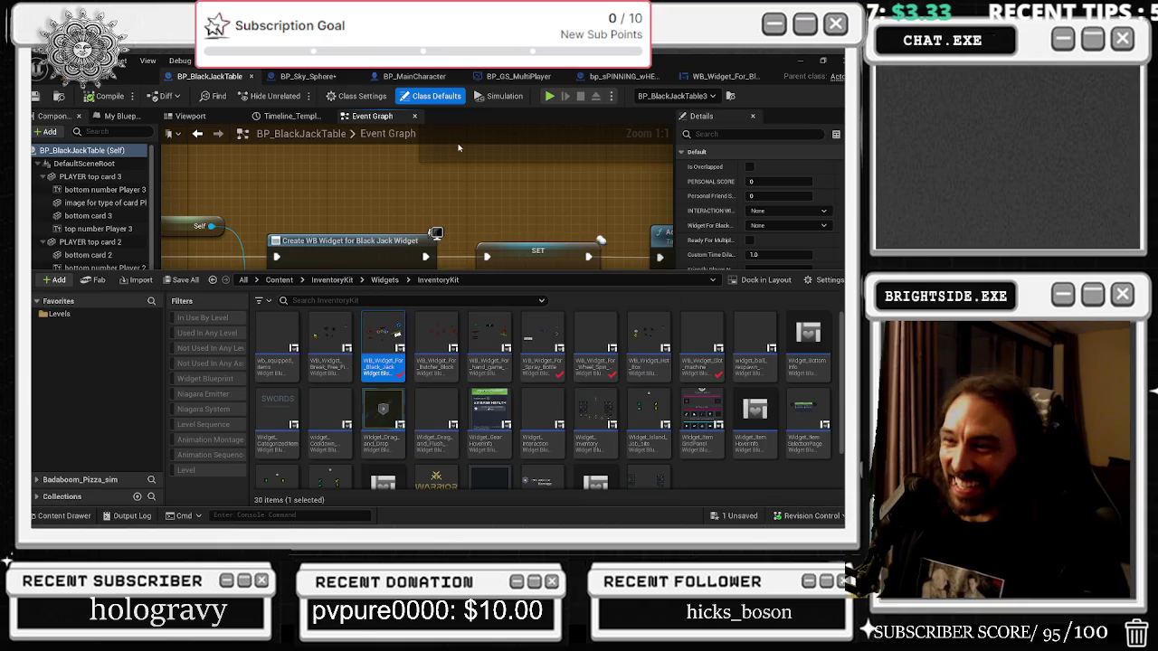
{"action": "left_click", "coordinate": [127, 76]}
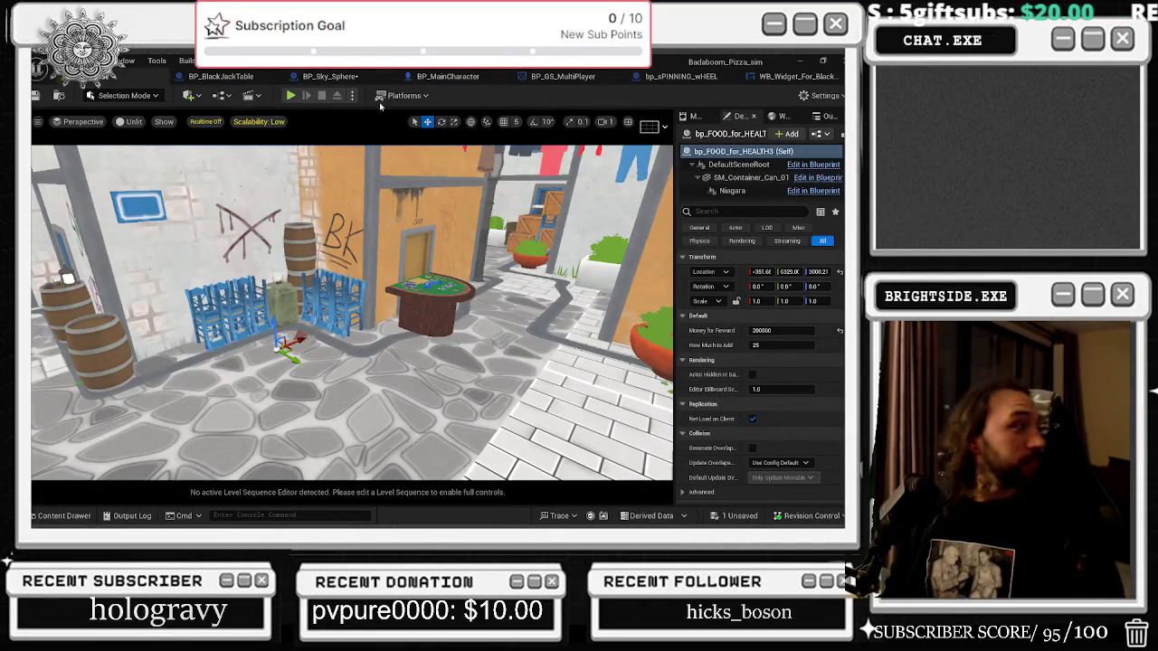
{"action": "left_click", "coordinate": [740, 516]}
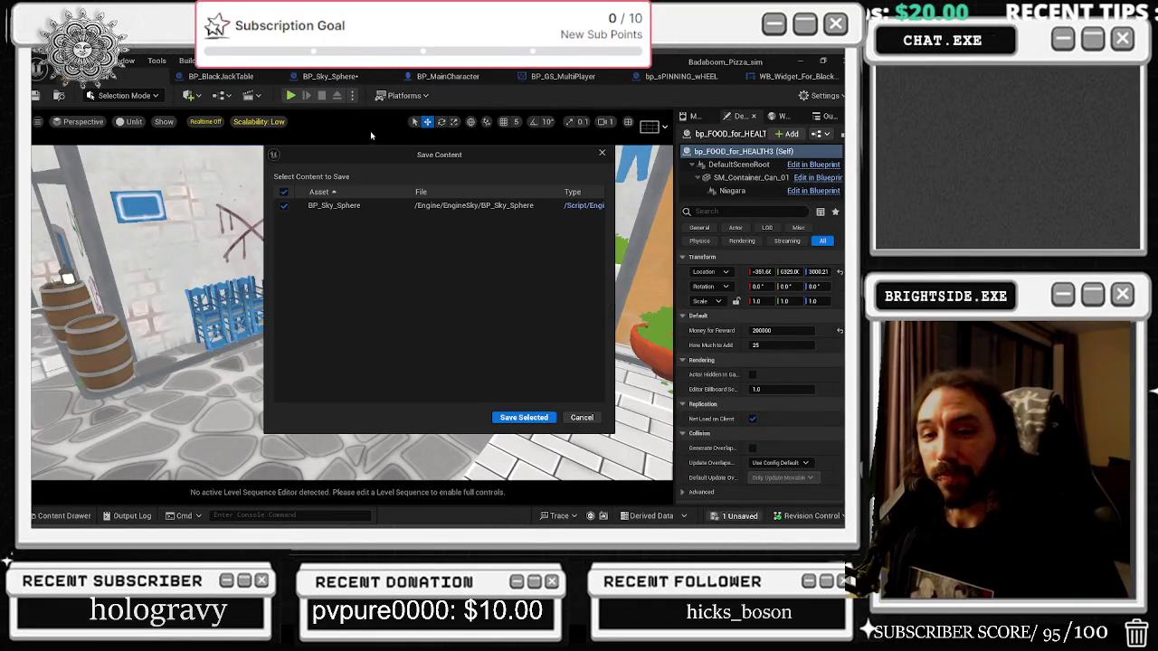
{"action": "left_click", "coordinate": [502, 417]}
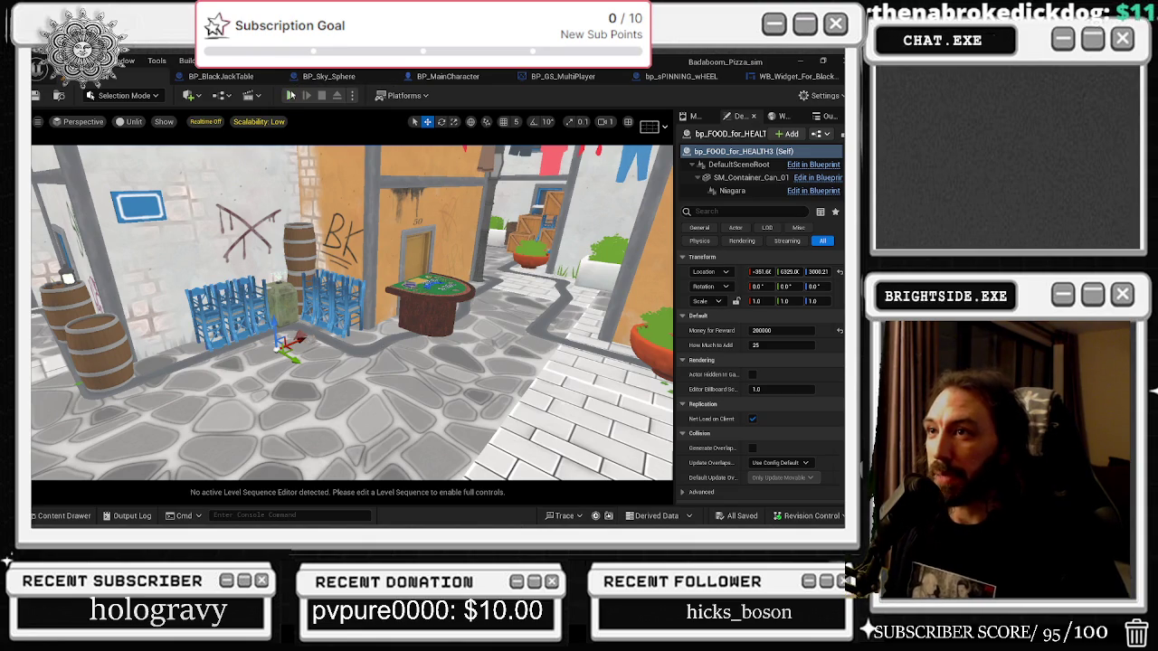
Start Play In Editor, walk through the shop to the wall panel, and open the store upgrade menu.
{"action": "key", "text": "alt+p"}
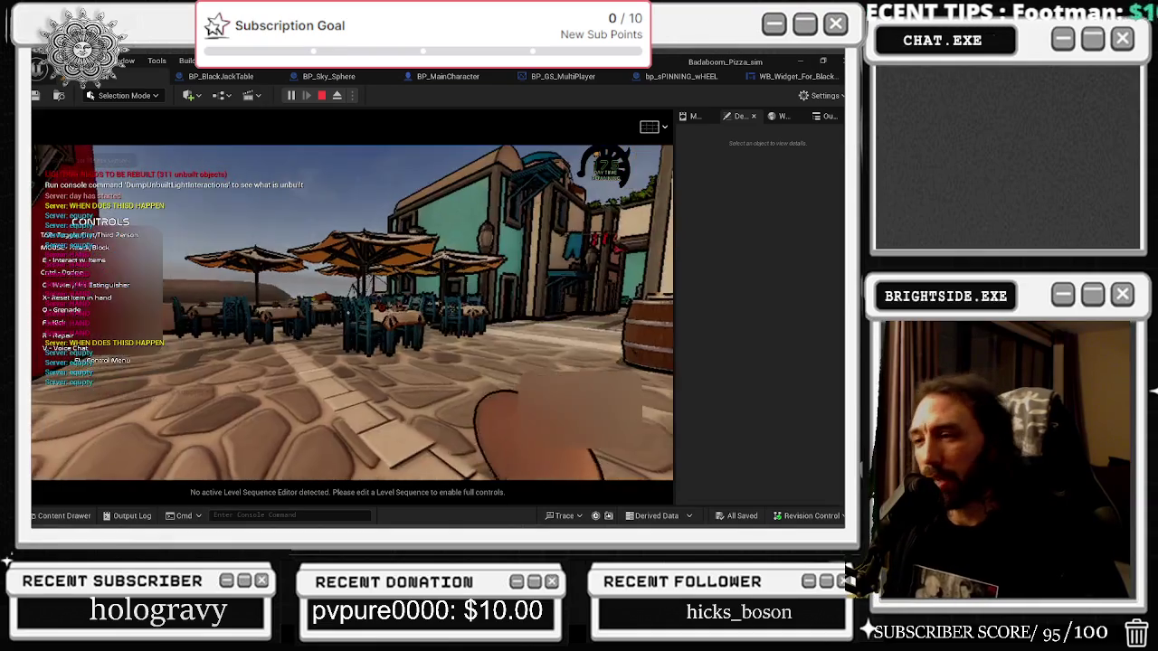
{"action": "key", "text": "c"}
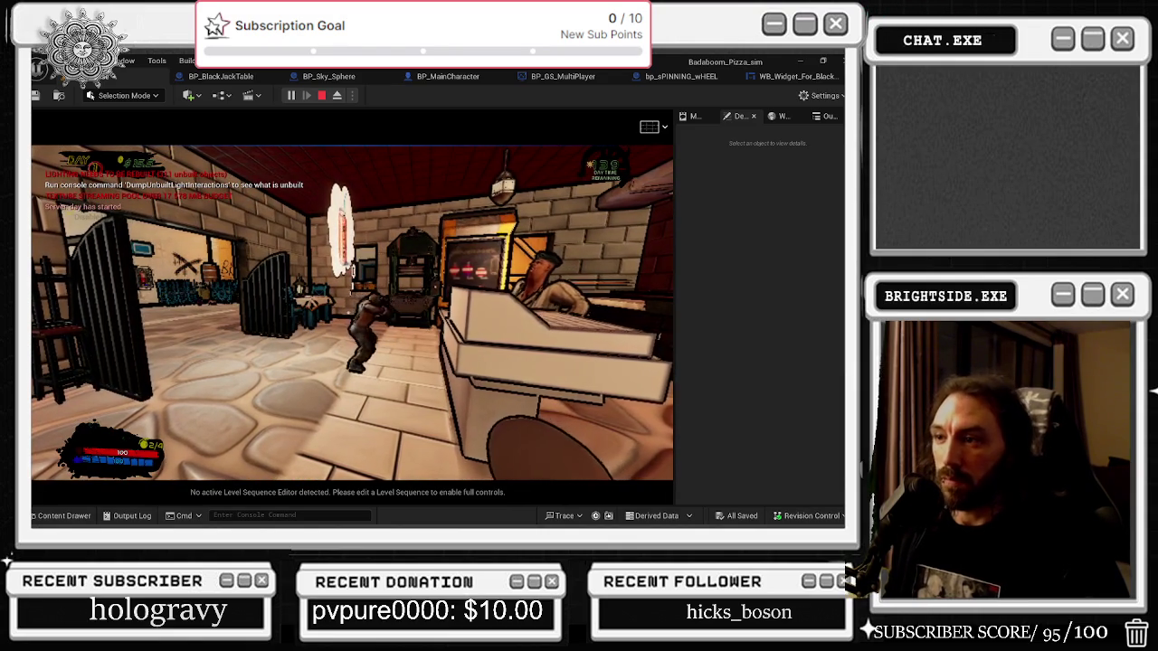
{"action": "key", "text": "w"}
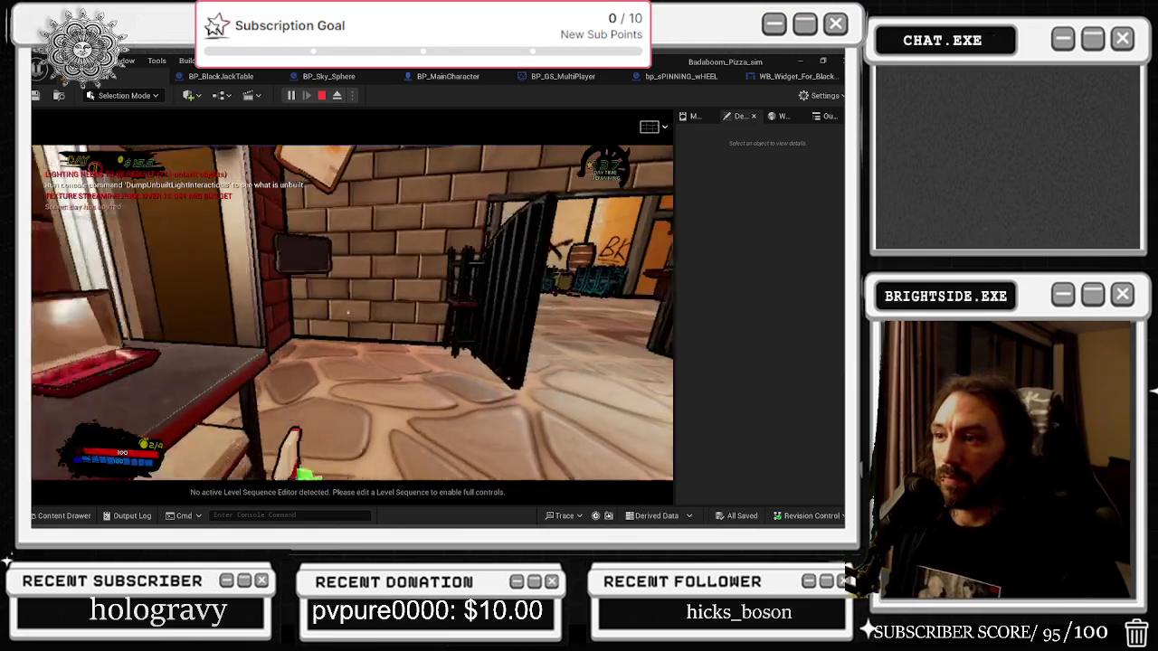
{"action": "key", "text": "w"}
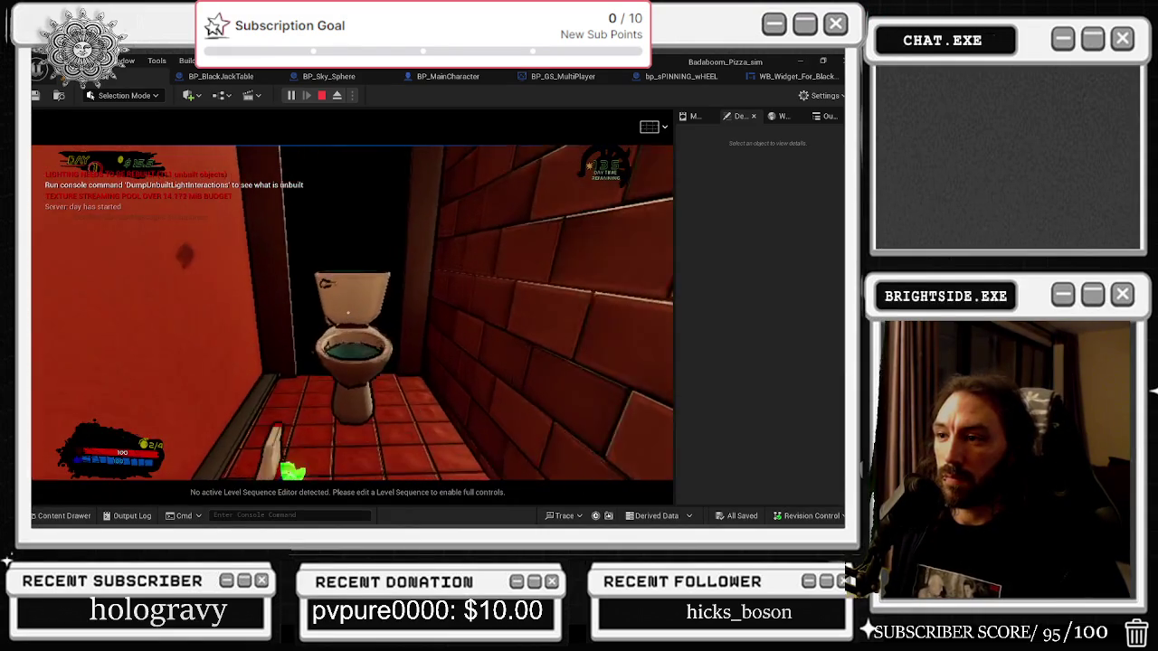
{"action": "key", "text": "w"}
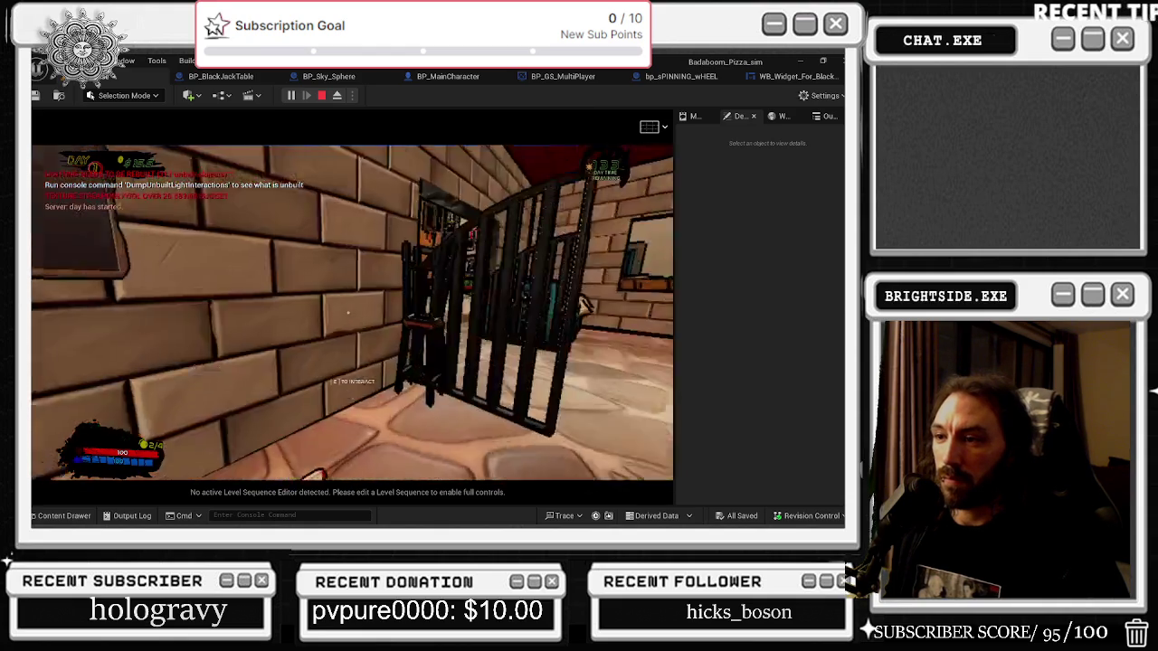
{"action": "key", "text": "e"}
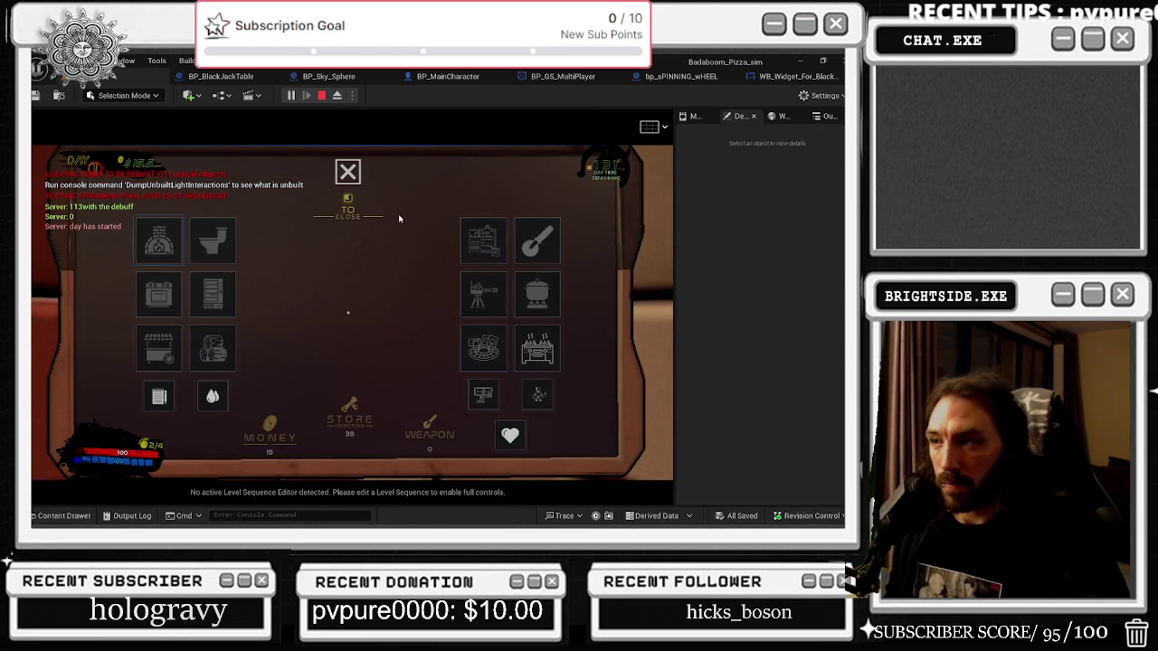
{"action": "left_click", "coordinate": [484, 243]}
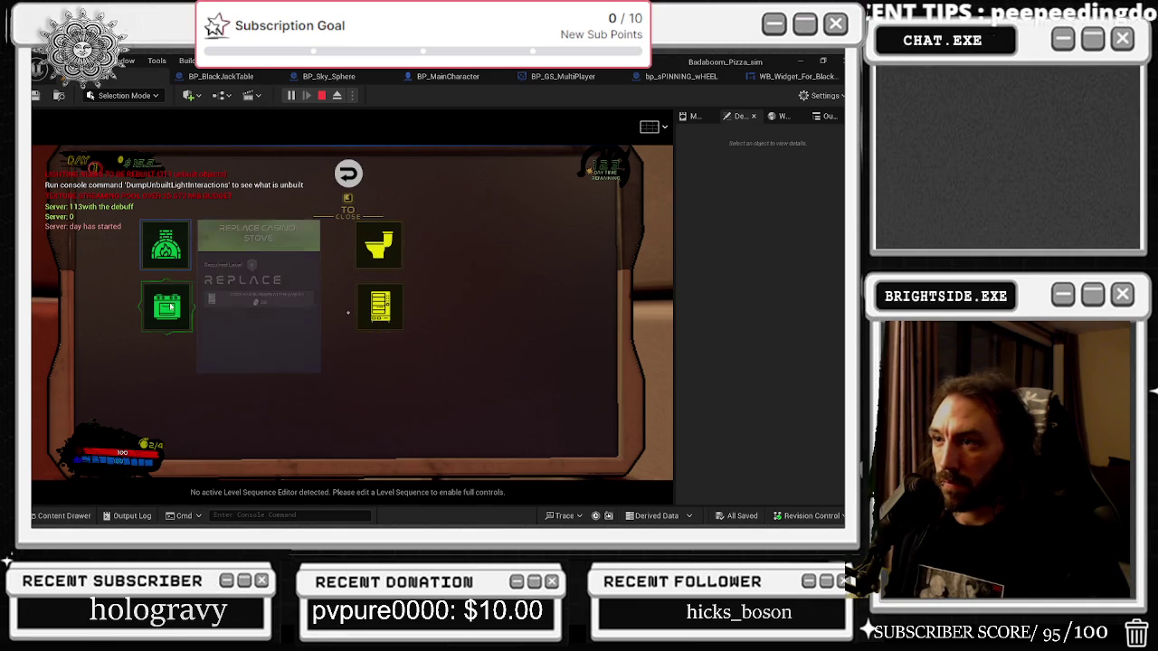
{"action": "left_click", "coordinate": [352, 229]}
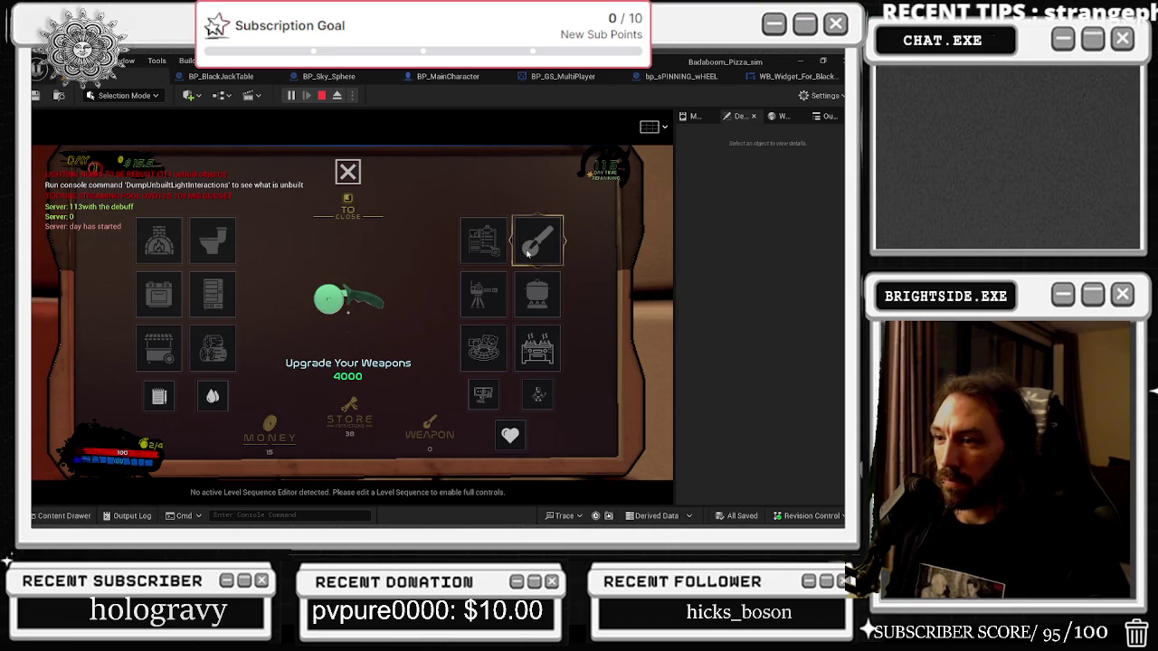
{"action": "left_click", "coordinate": [528, 252]}
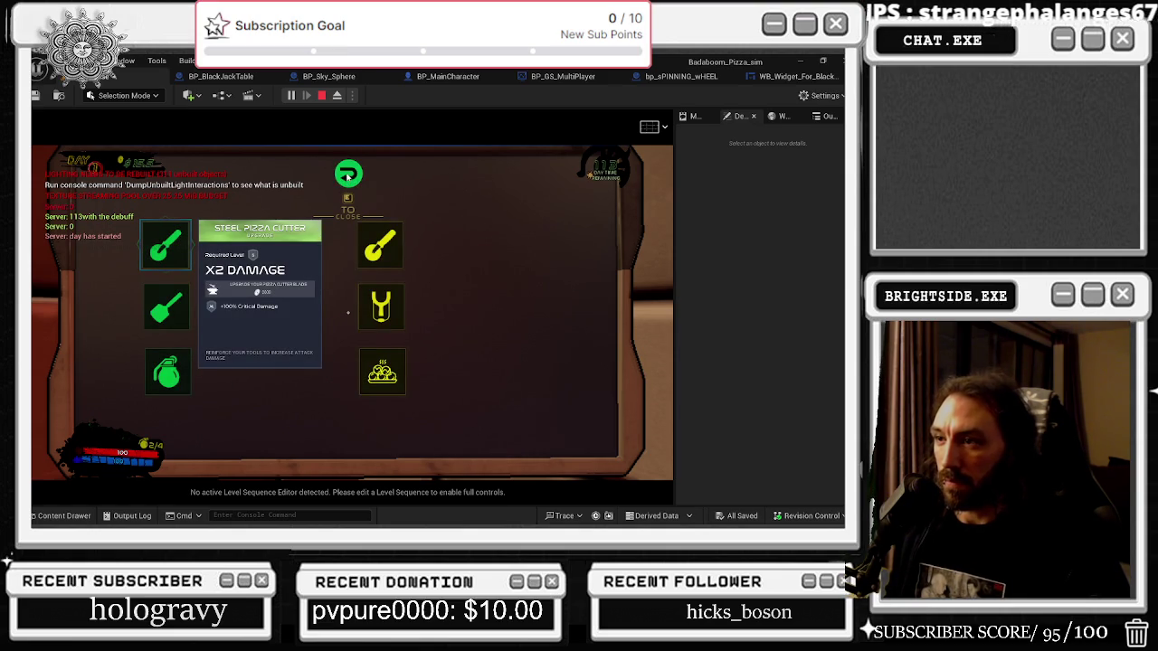
{"action": "left_click", "coordinate": [347, 176]}
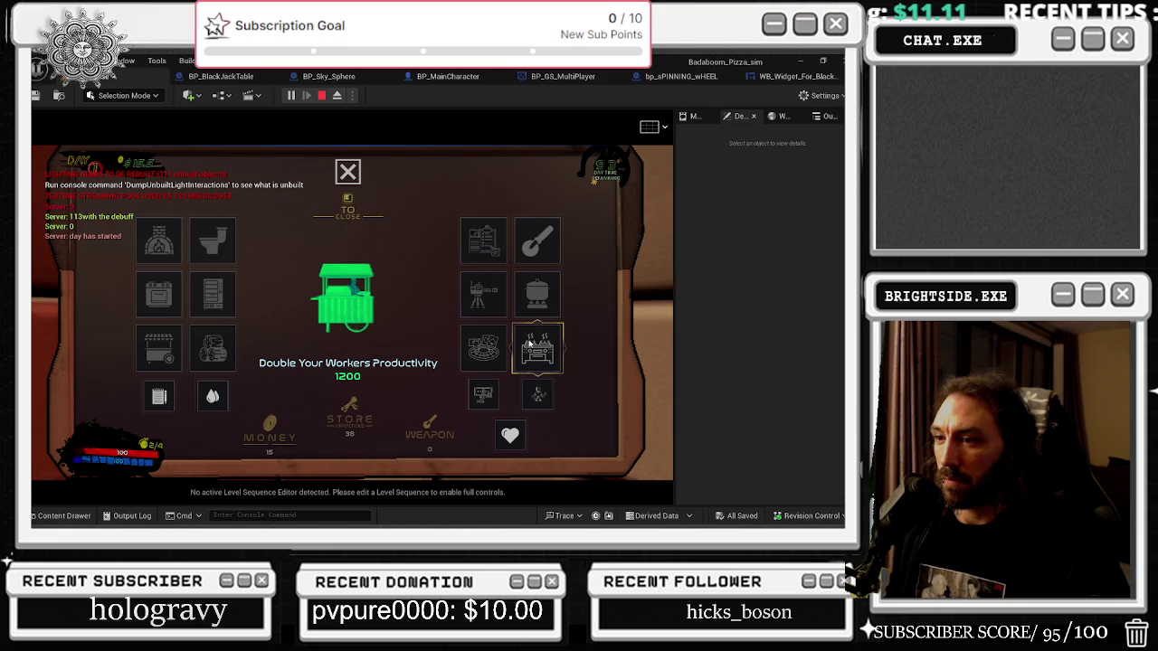
{"action": "left_click", "coordinate": [534, 348]}
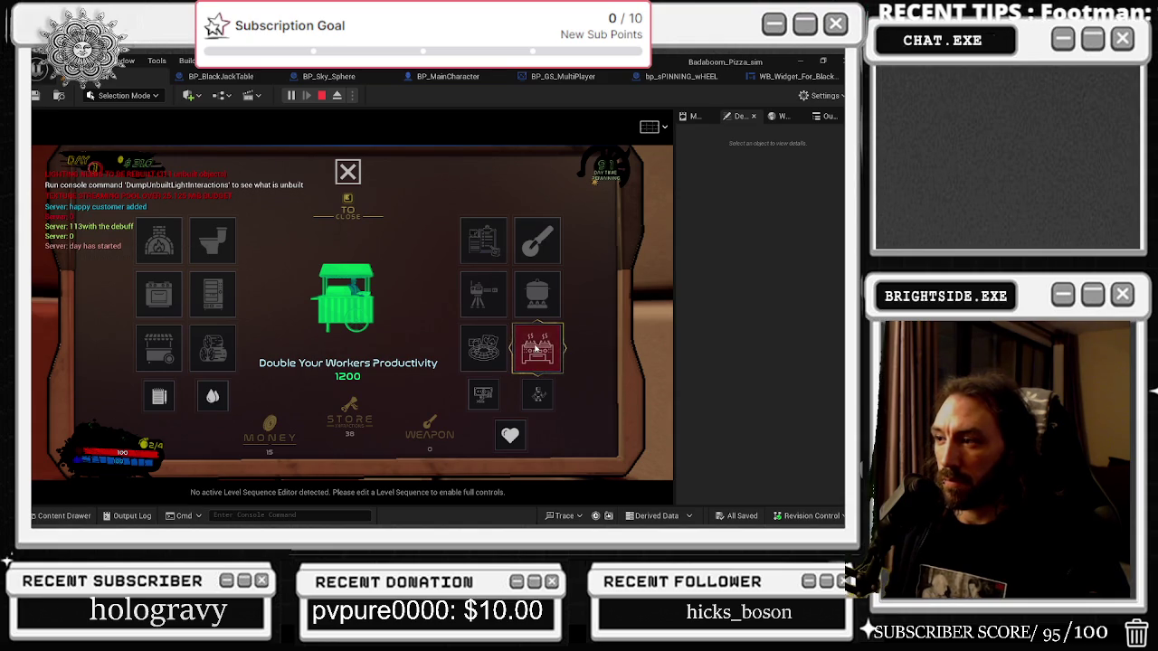
{"action": "key", "text": "Tab"}
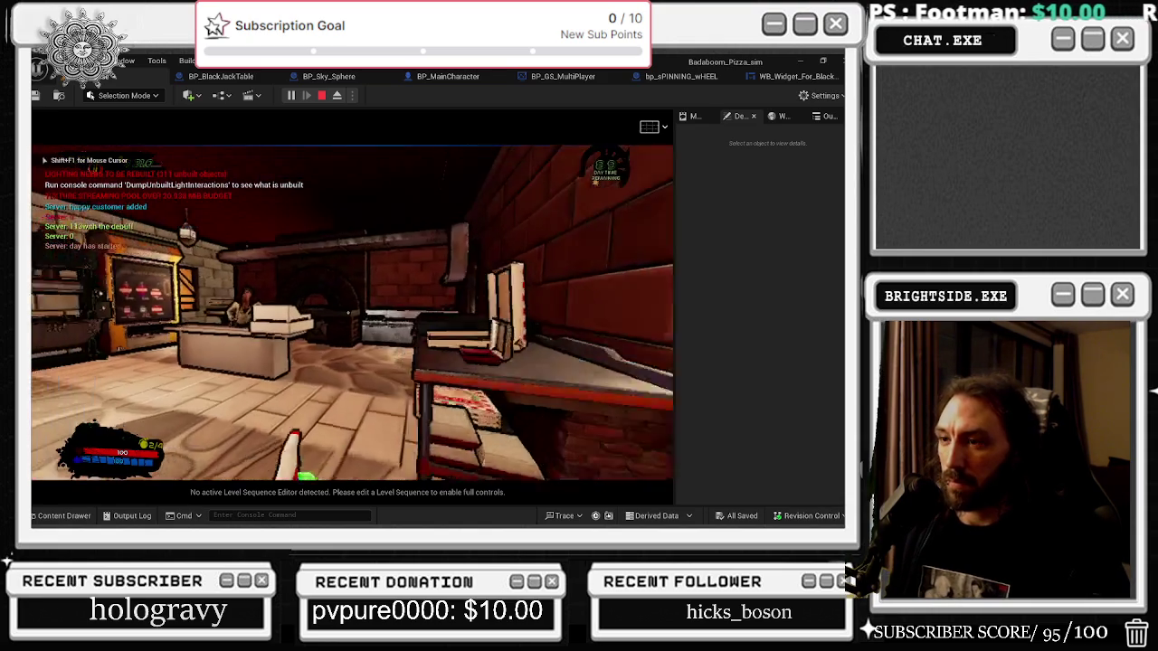
{"action": "key", "text": "w"}
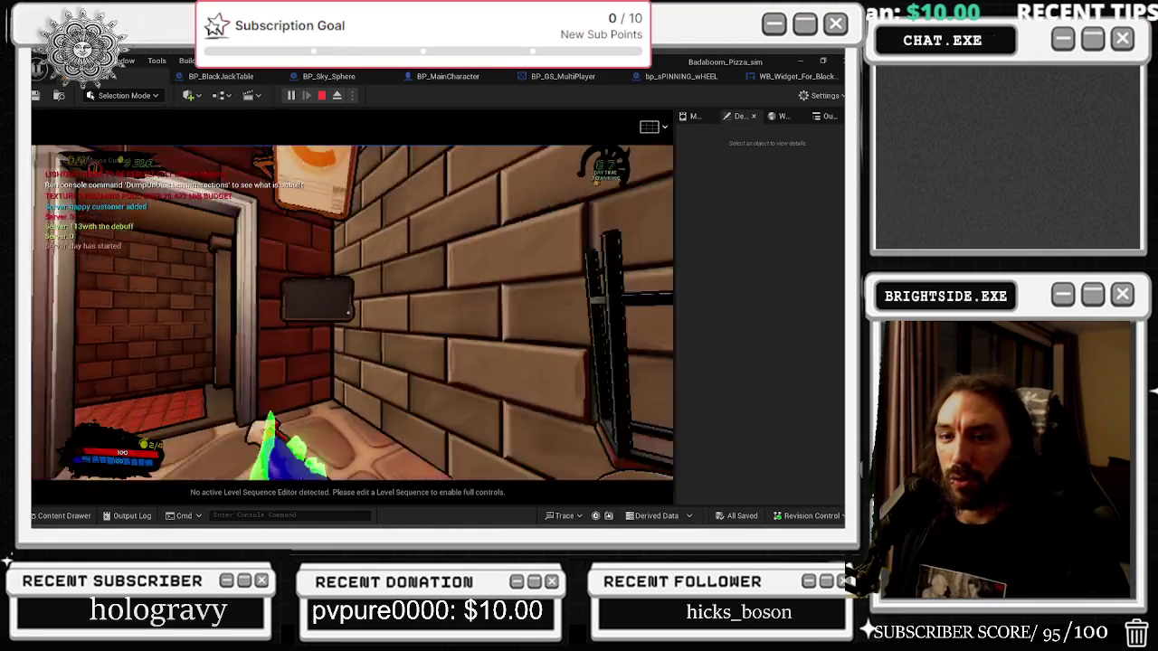
{"action": "key", "text": "Tab"}
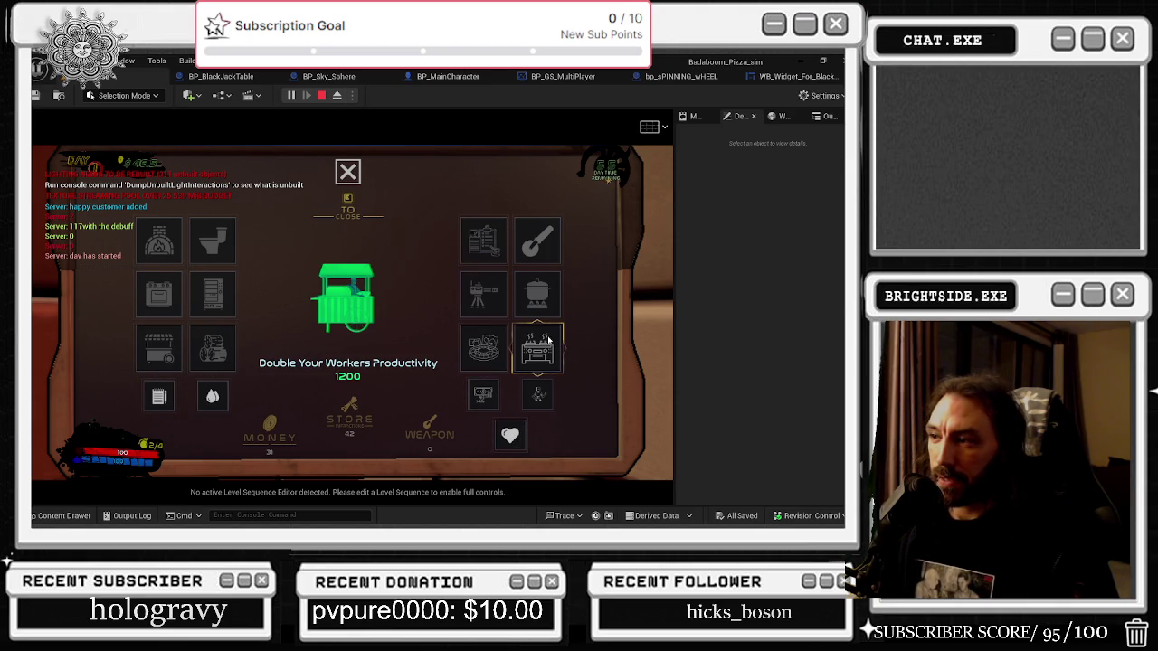
{"action": "key", "text": "Tab"}
{"action": "key", "text": "w"}
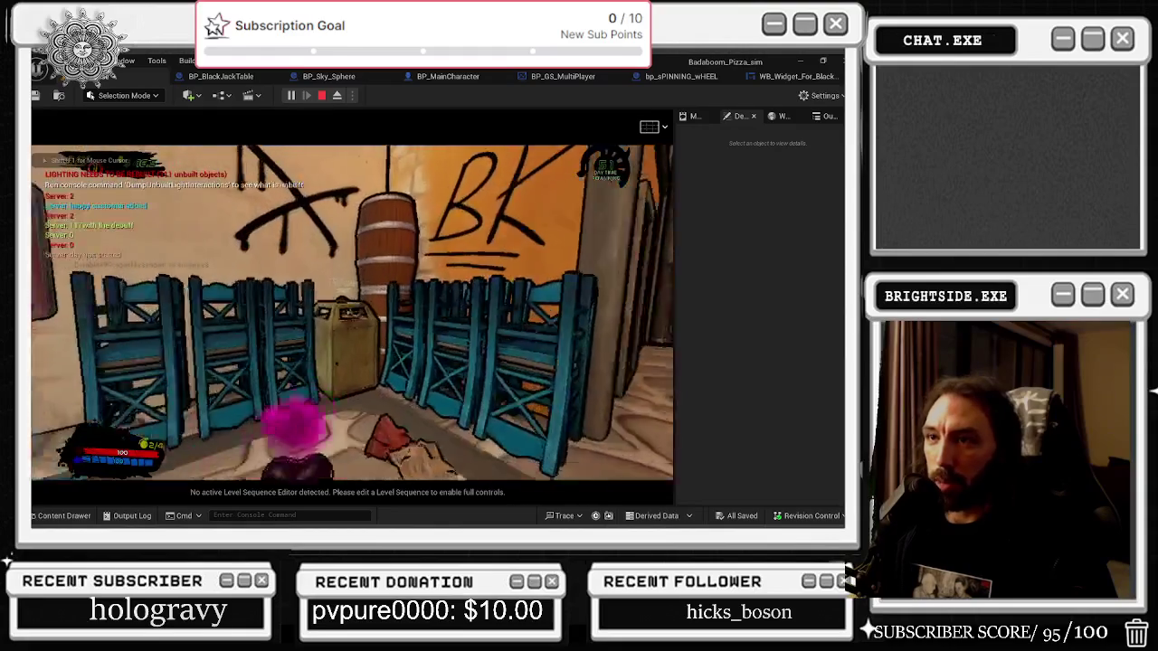
{"action": "key", "text": "w"}
{"action": "key", "text": "w"}
{"action": "key", "text": "w"}
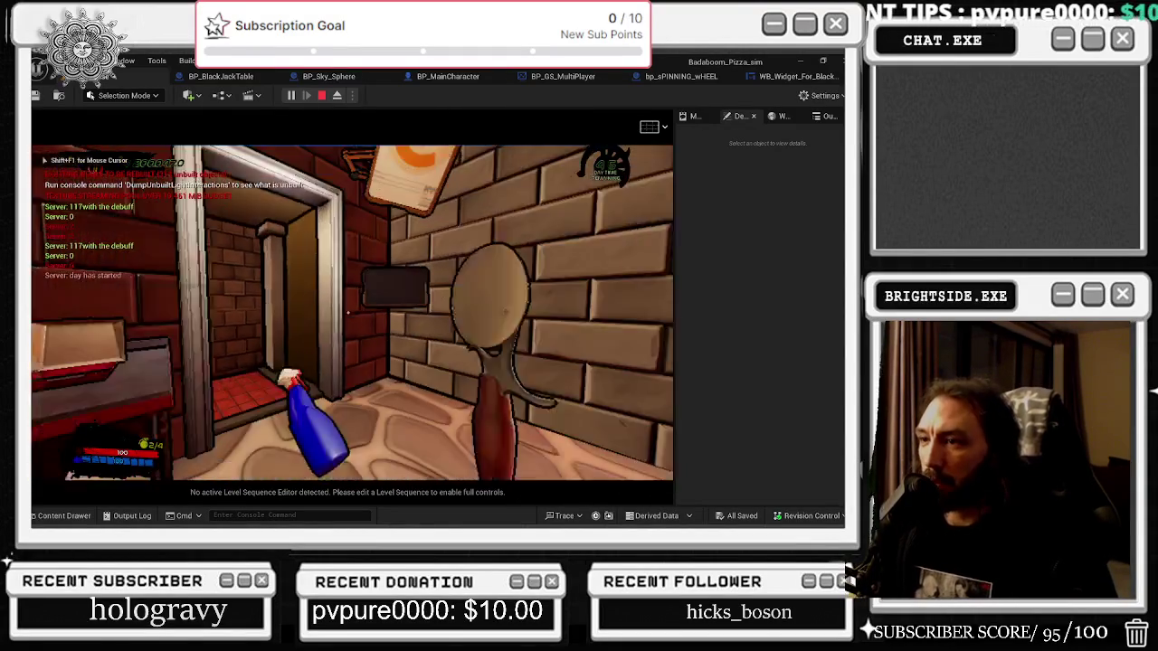
{"action": "key", "text": "w"}
{"action": "key", "text": "e"}
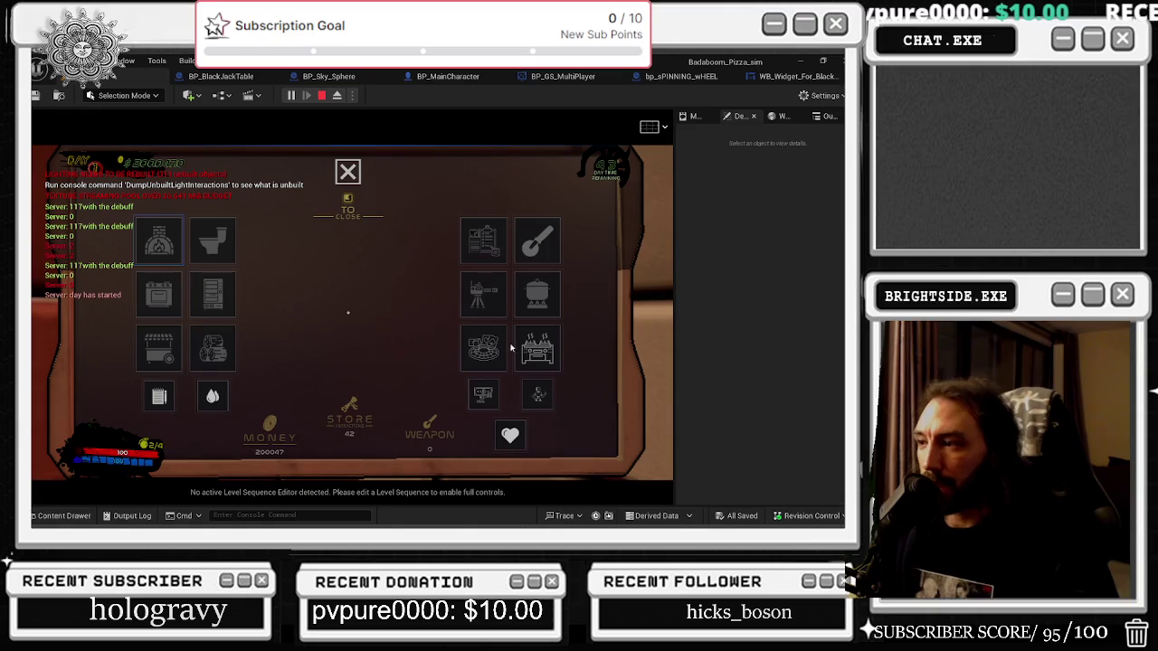
{"action": "key", "text": "e"}
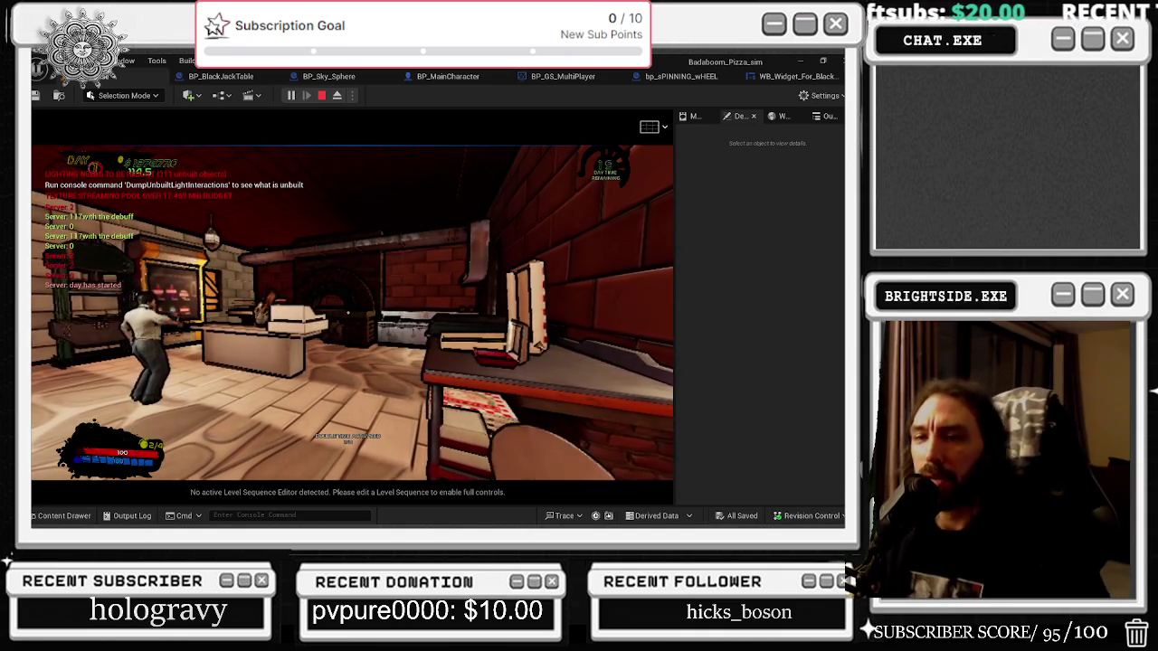
{"action": "key", "text": "shift+F1"}
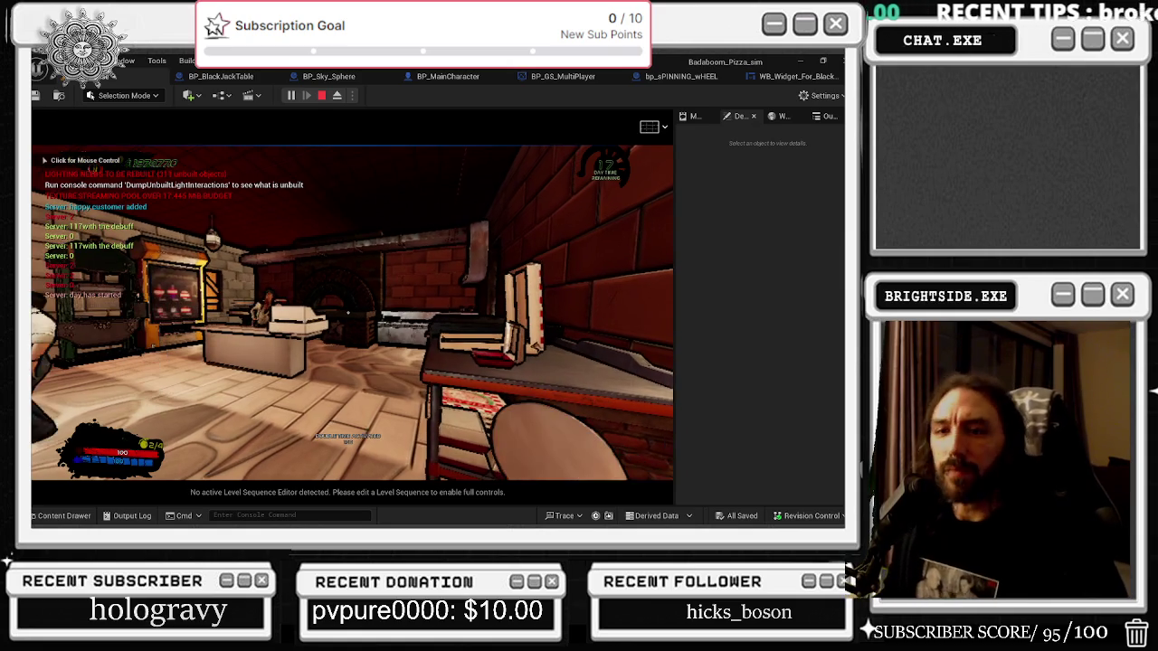
Walk the character through the plaza and alley, then stop the Play In Editor session.
{"action": "left_click", "coordinate": [392, 190]}
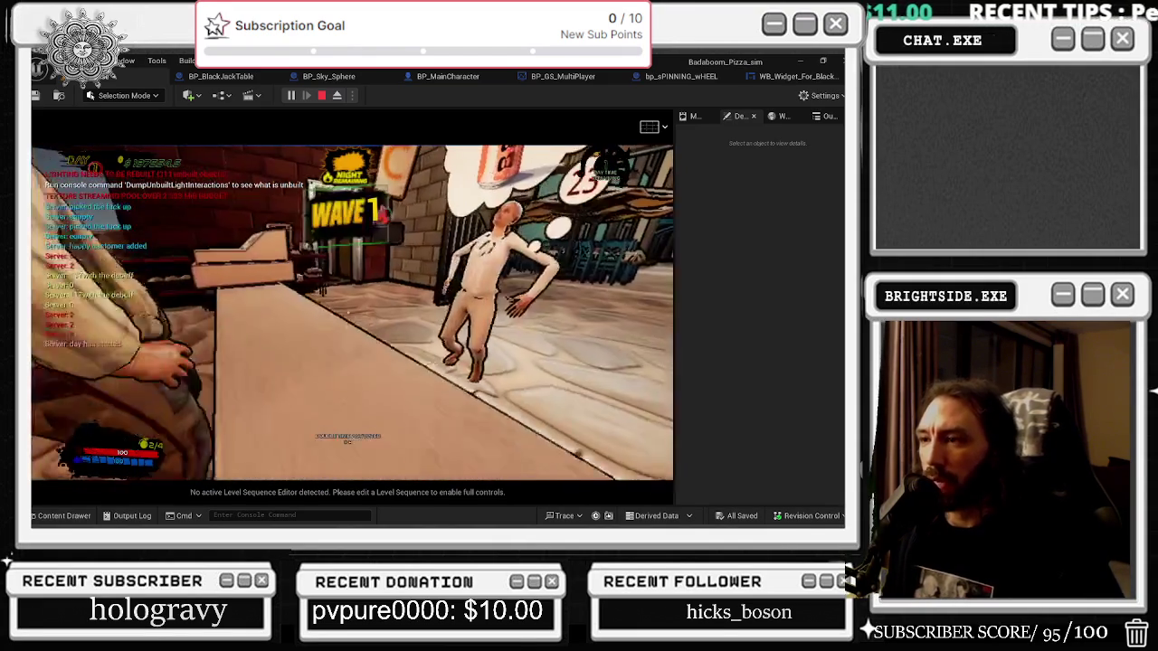
{"action": "key", "text": "w"}
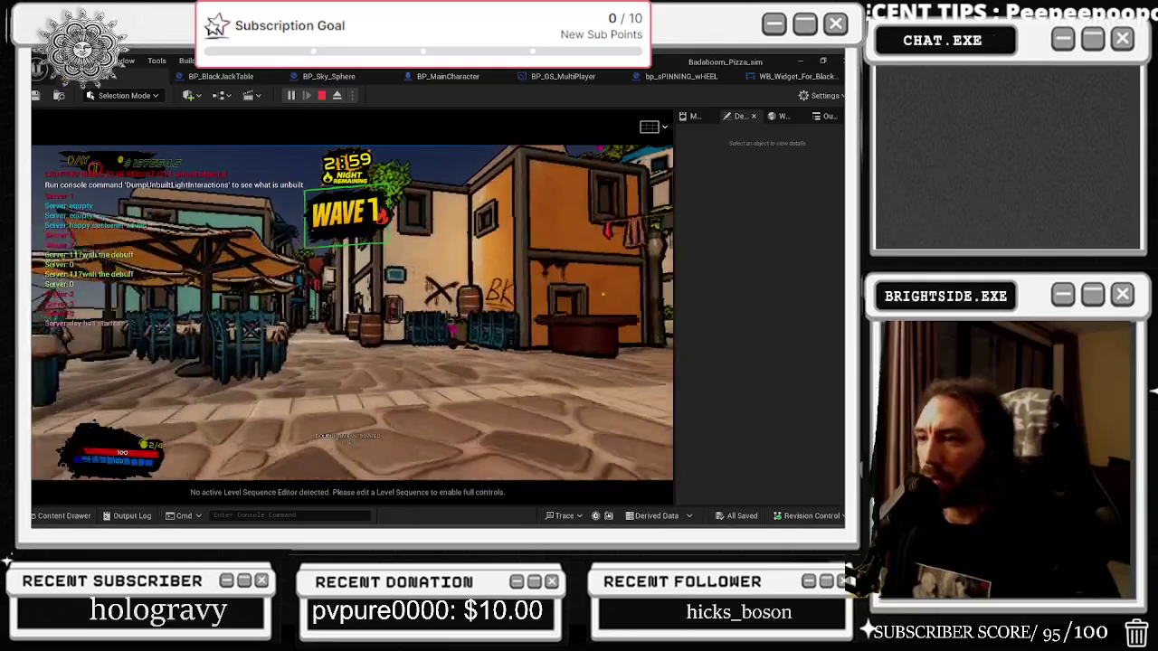
{"action": "key", "text": "w"}
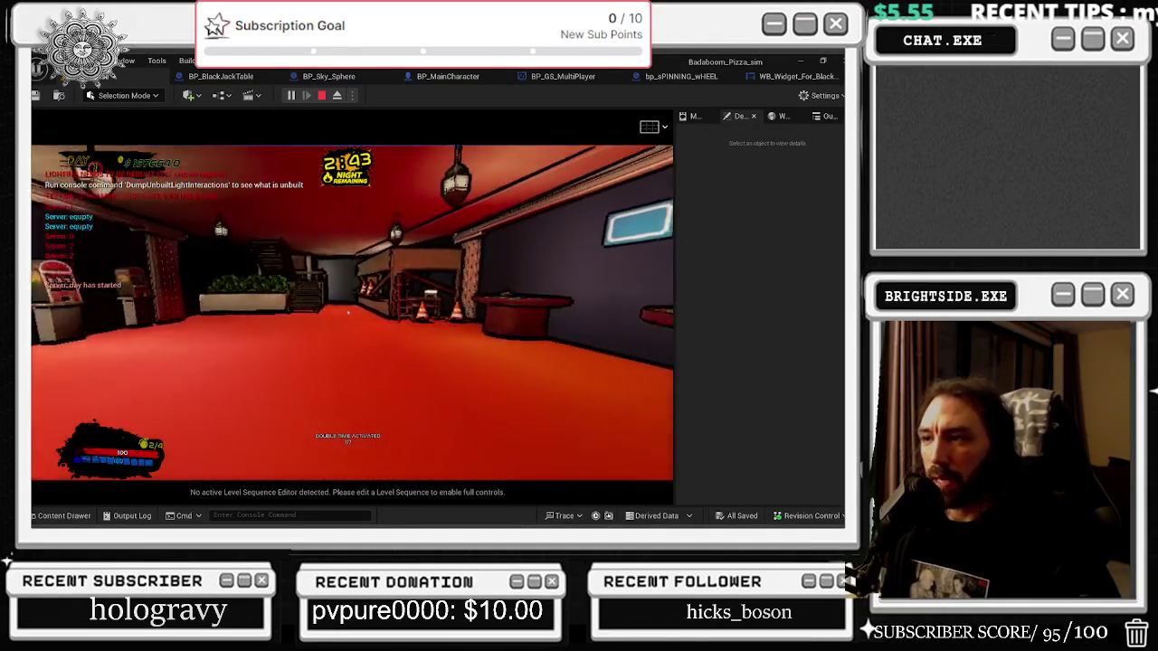
{"action": "key", "text": "w"}
{"action": "key", "text": "Escape"}
{"action": "left_click", "coordinate": [257, 121]}
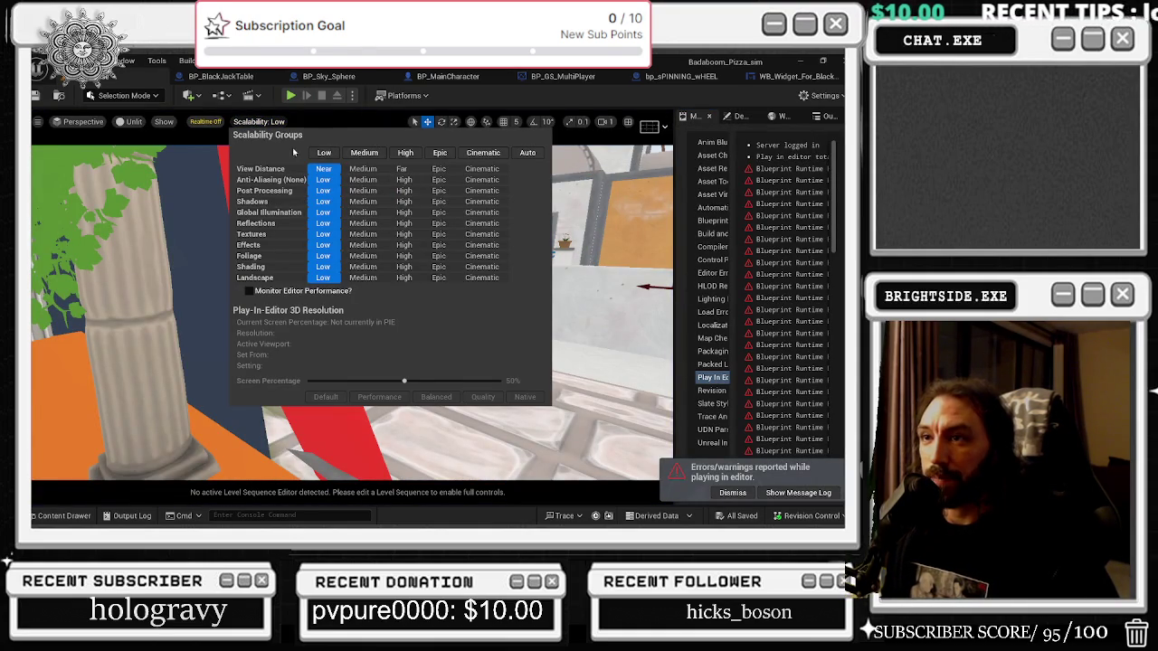
Check the viewport view mode, set Number of Players to 2, and start Play In Editor.
{"action": "left_click", "coordinate": [159, 125]}
{"action": "left_click", "coordinate": [130, 122]}
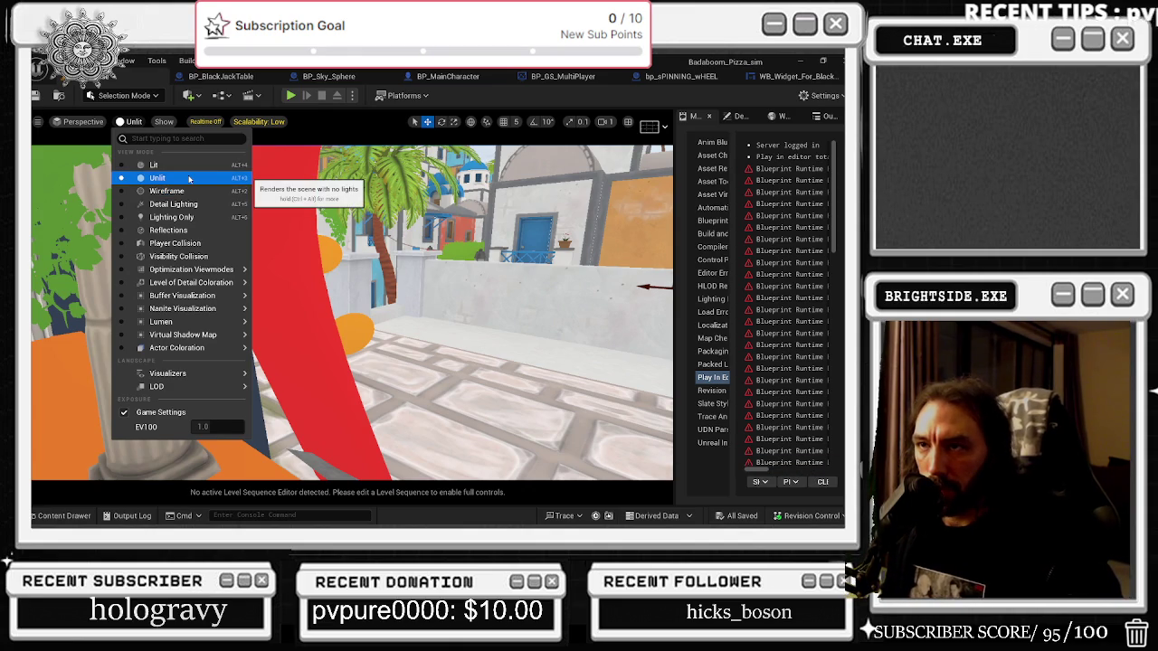
{"action": "left_click", "coordinate": [259, 121]}
{"action": "left_click", "coordinate": [352, 95]}
{"action": "left_click", "coordinate": [462, 332]}
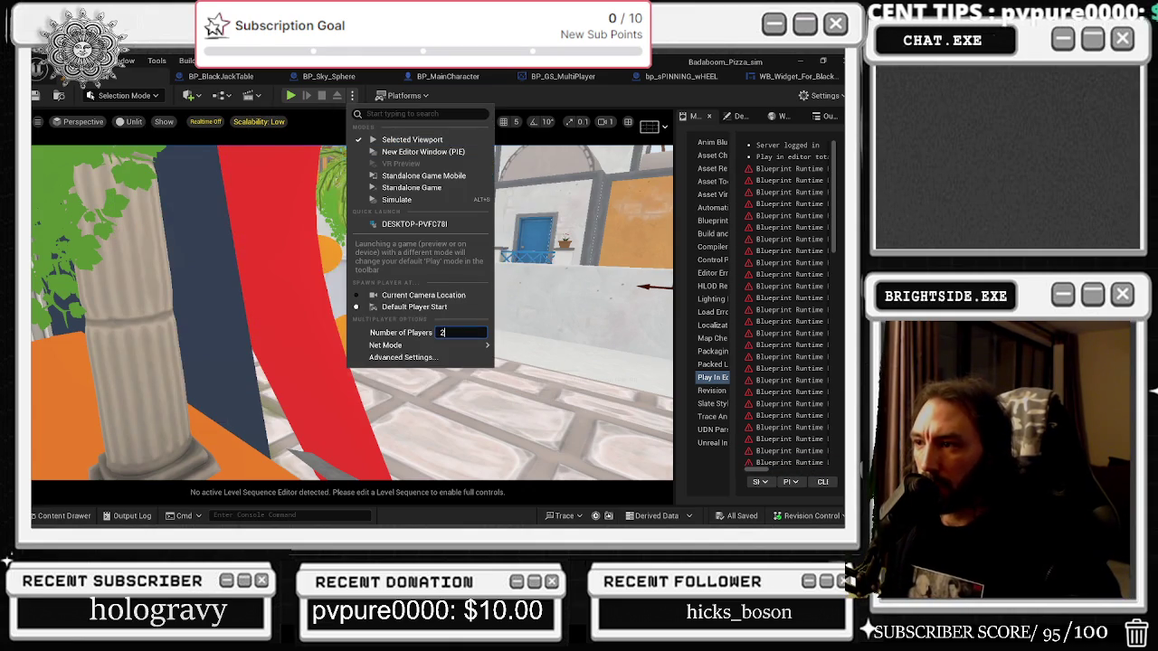
{"action": "left_click", "coordinate": [291, 95]}
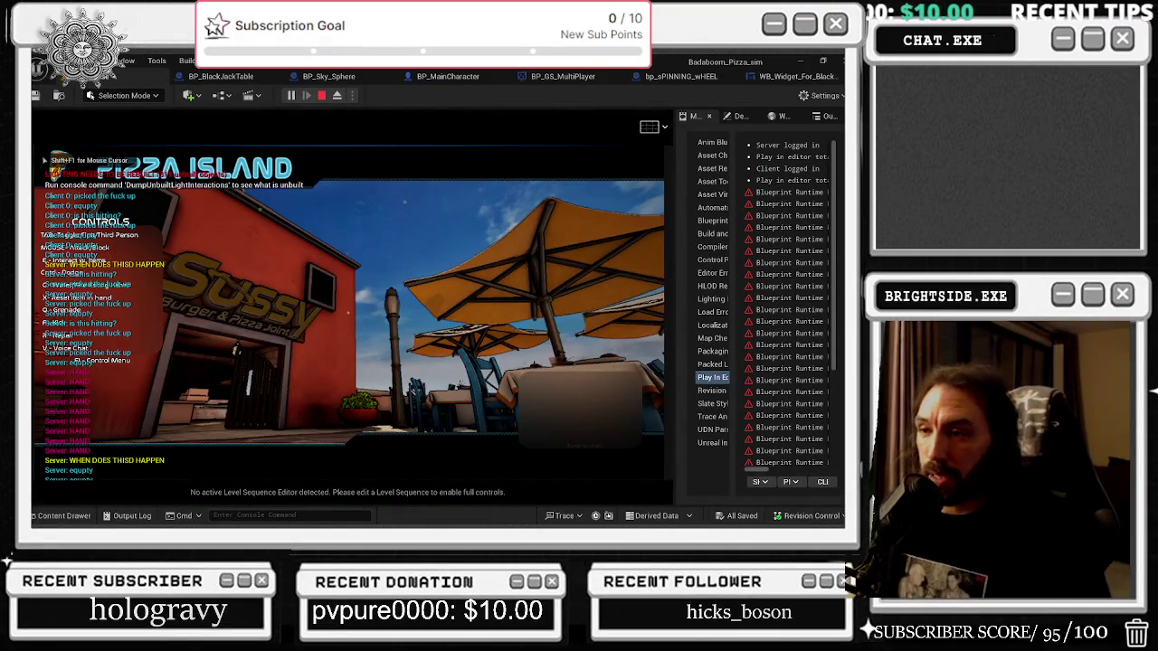
Walk down the alley, bring the Client 1 window to the front and enlarge it to full size.
{"action": "key", "text": "w"}
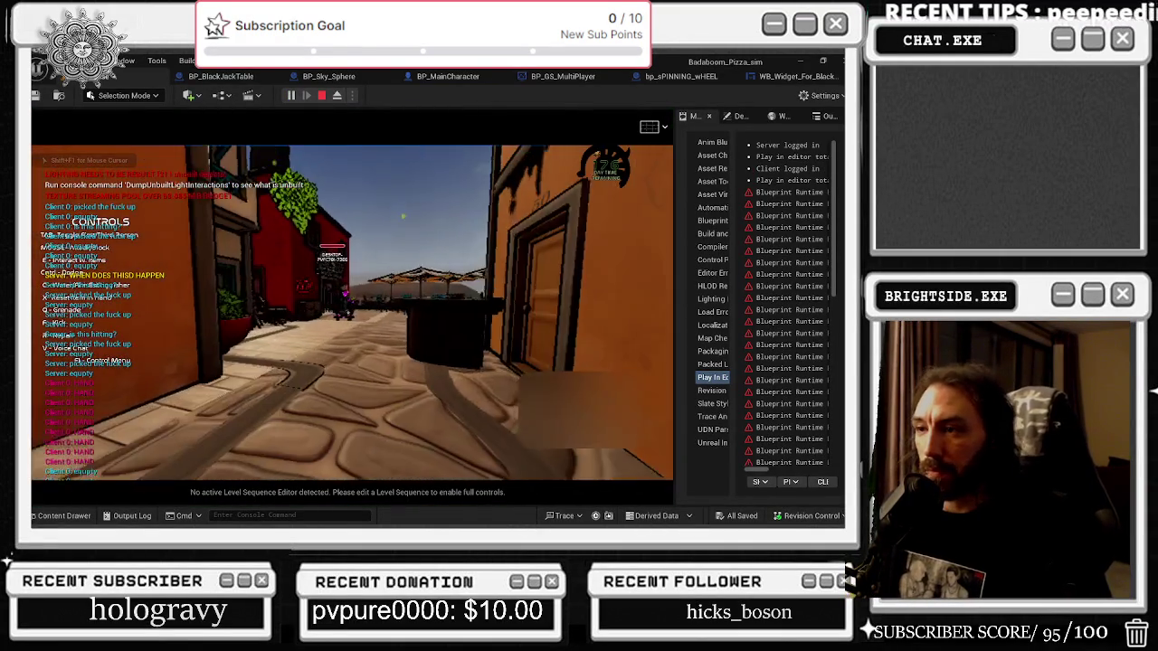
{"action": "key", "text": "alt+Tab"}
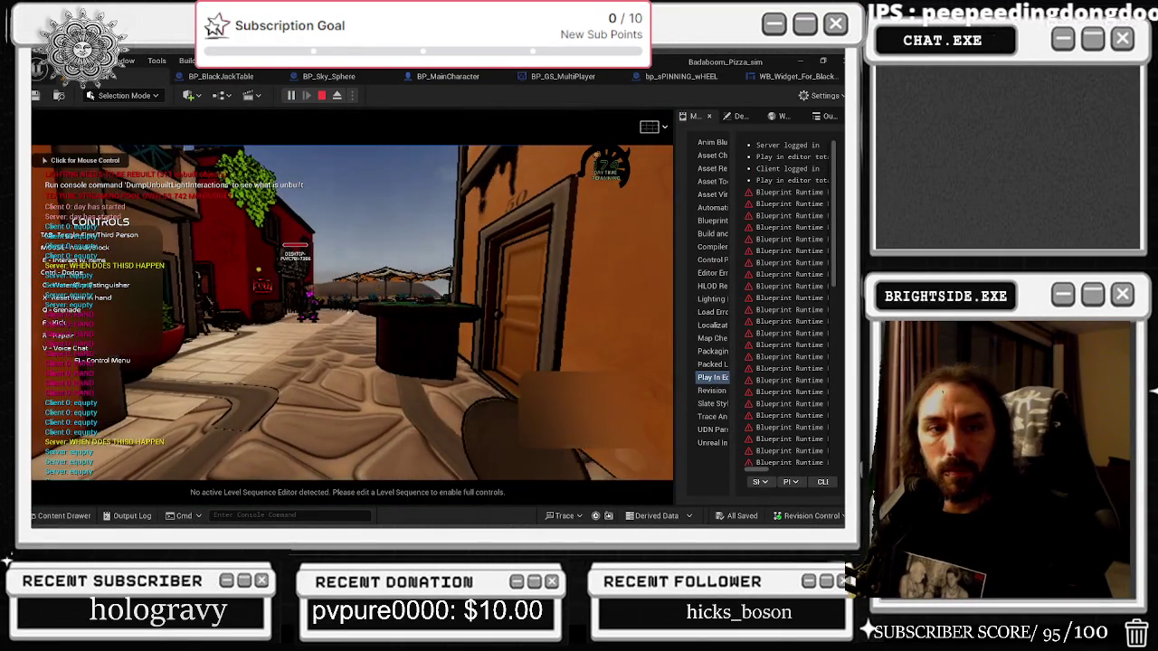
{"action": "key", "text": "alt+Tab"}
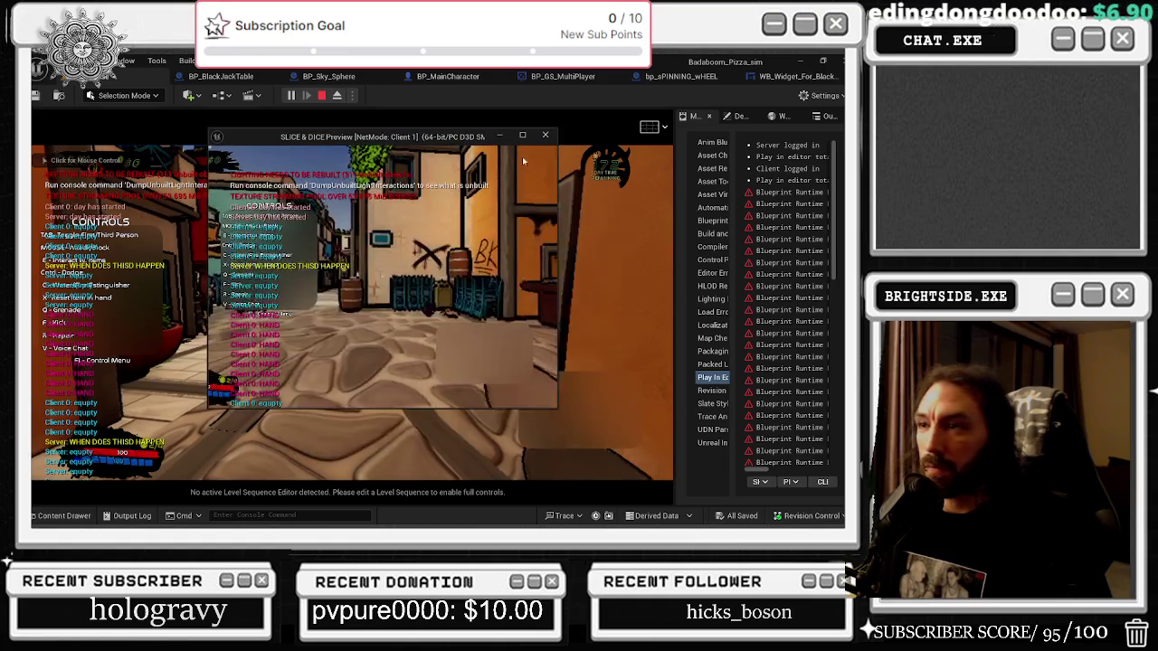
{"action": "key", "text": "alt+Return"}
Play a blackjack hand against a friend at the table, taking one Hit.
{"action": "key", "text": "w"}
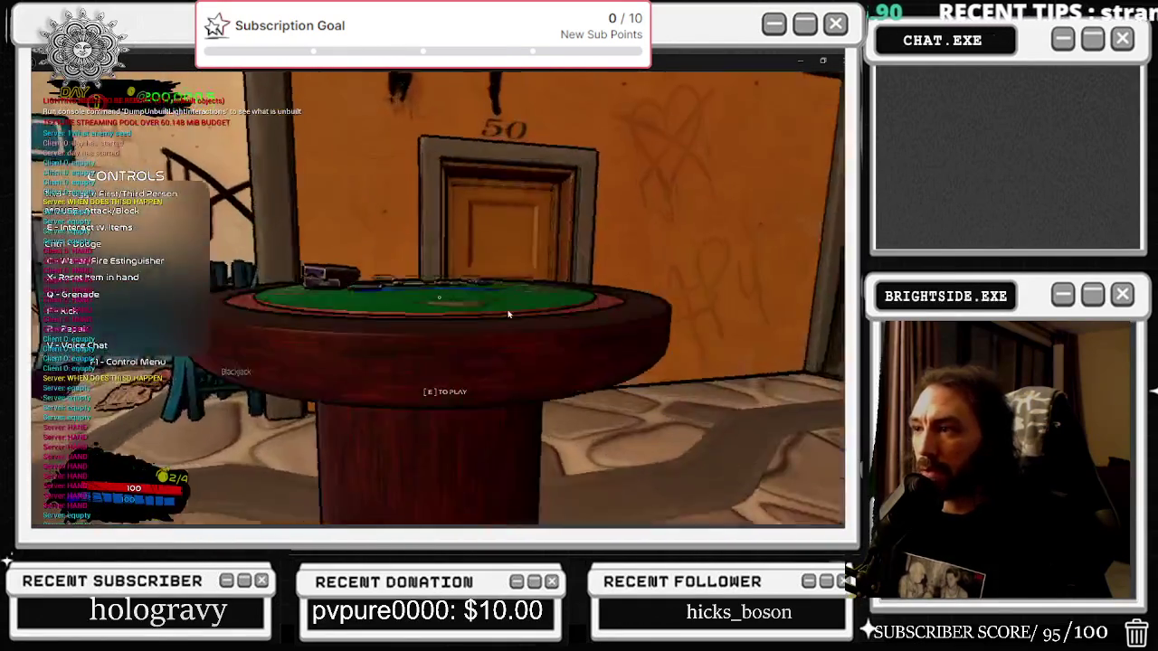
{"action": "key", "text": "e"}
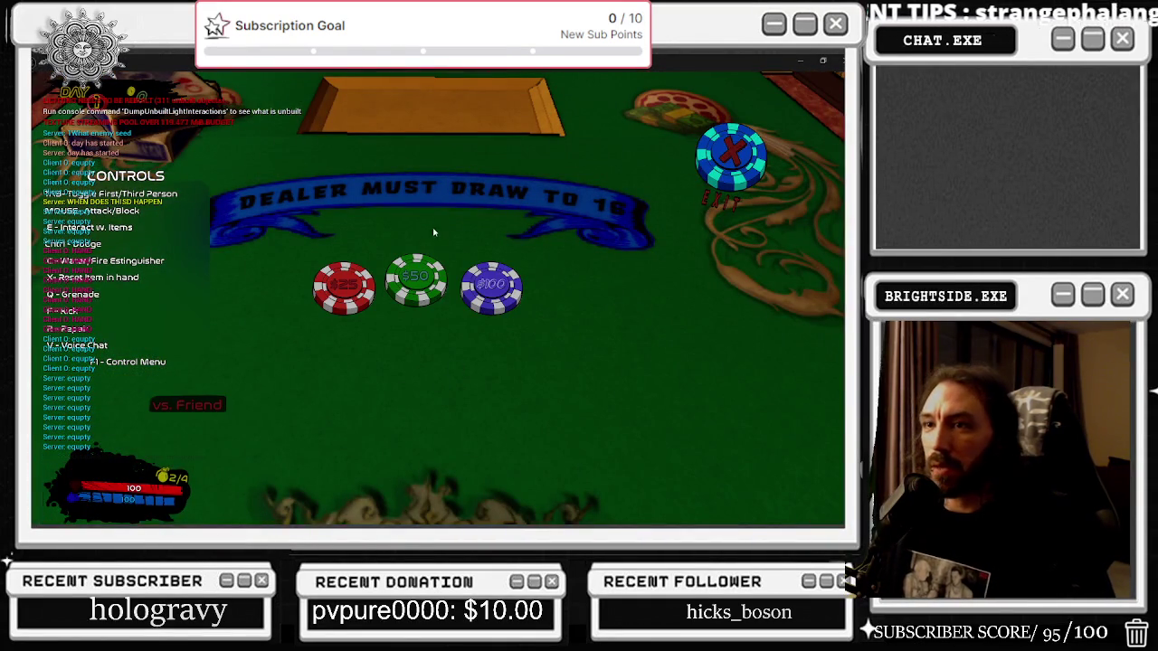
{"action": "left_click", "coordinate": [195, 407]}
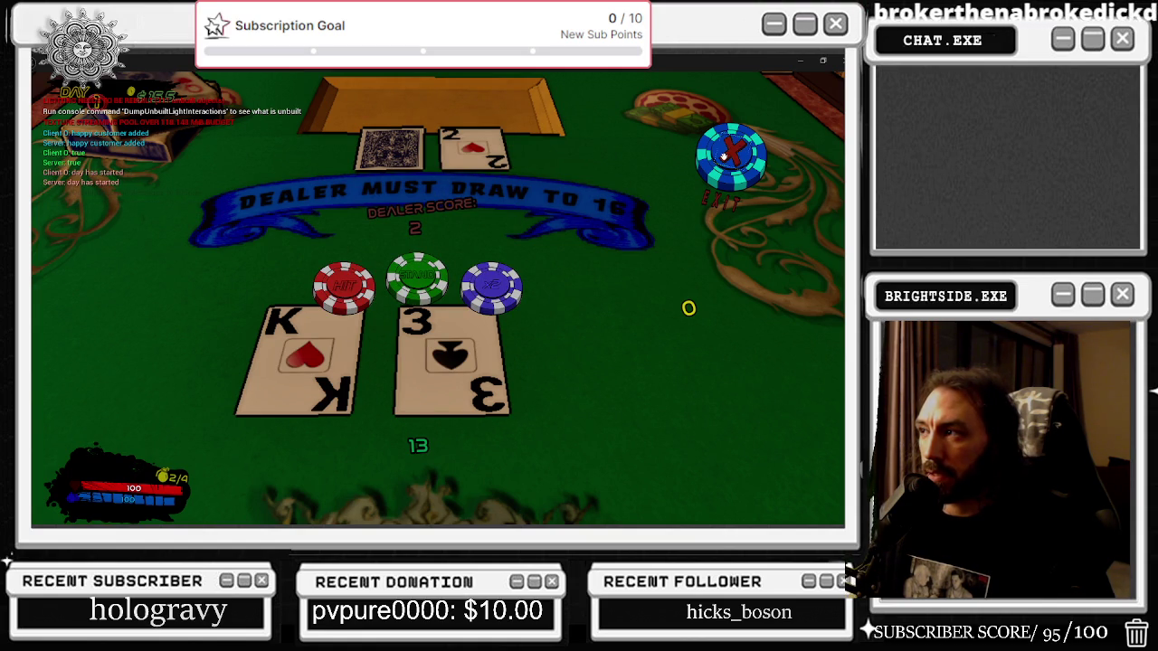
{"action": "left_click", "coordinate": [332, 283]}
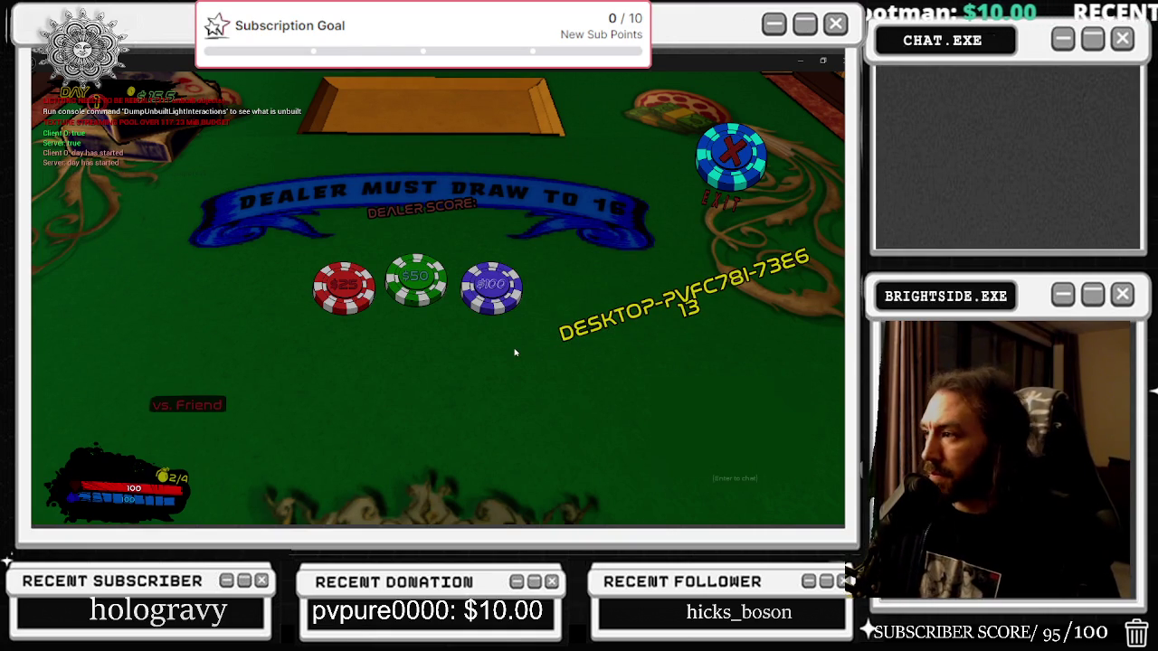
Send the chat message "heyo" and close the client window to end the session.
{"action": "type", "text": "heyo"}
{"action": "key", "text": "Return"}
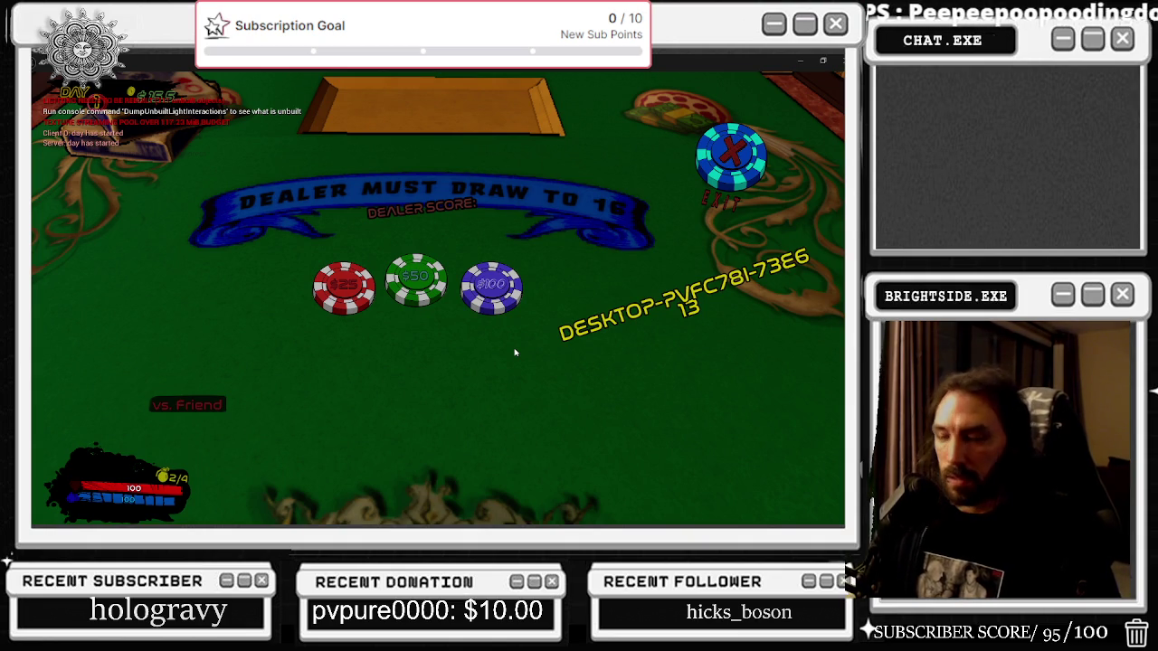
{"action": "key", "text": "Escape"}
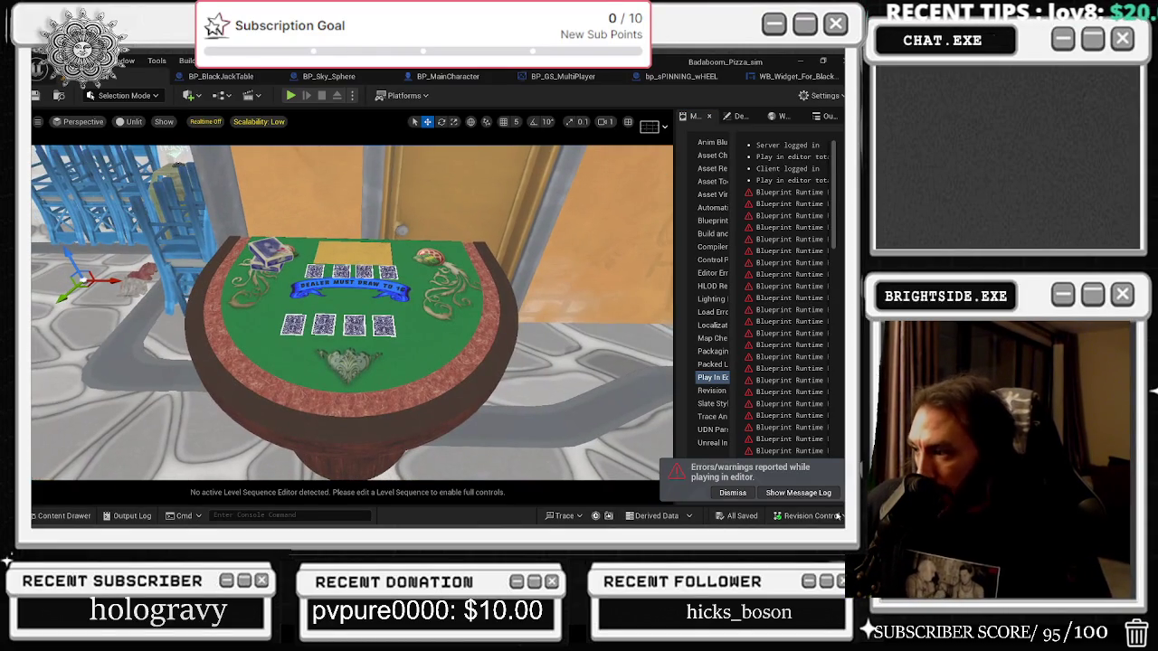
Dismiss the play errors notice and Save All from the BP_GS_MultiPlayer blueprint.
{"action": "left_click", "coordinate": [729, 493]}
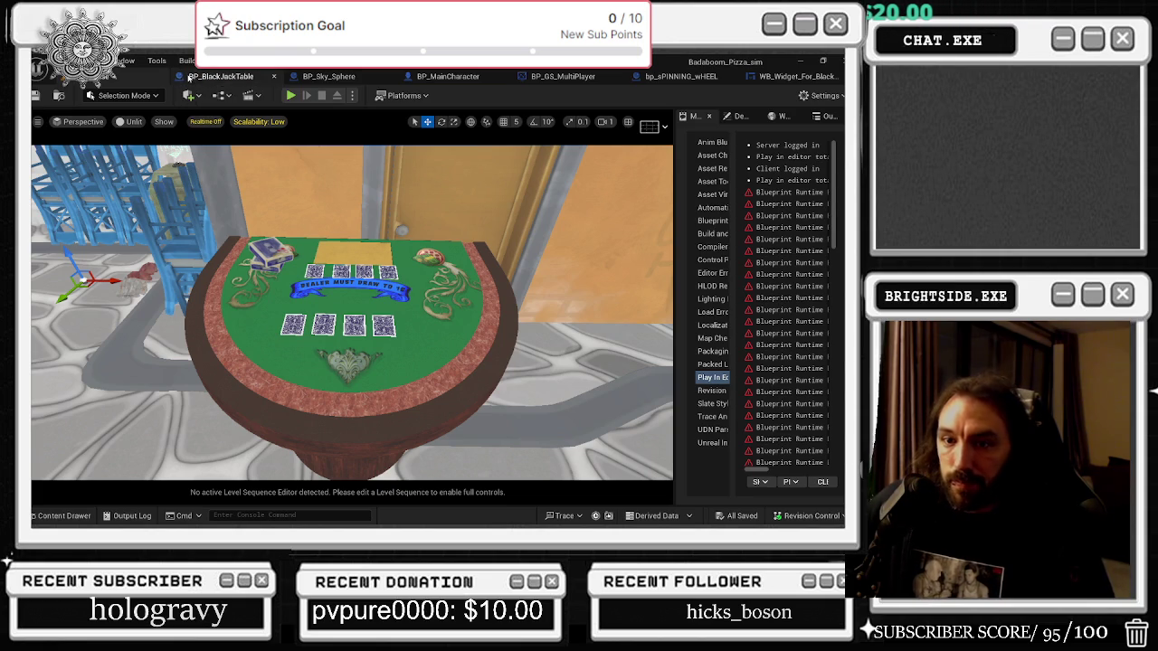
{"action": "left_click", "coordinate": [310, 79]}
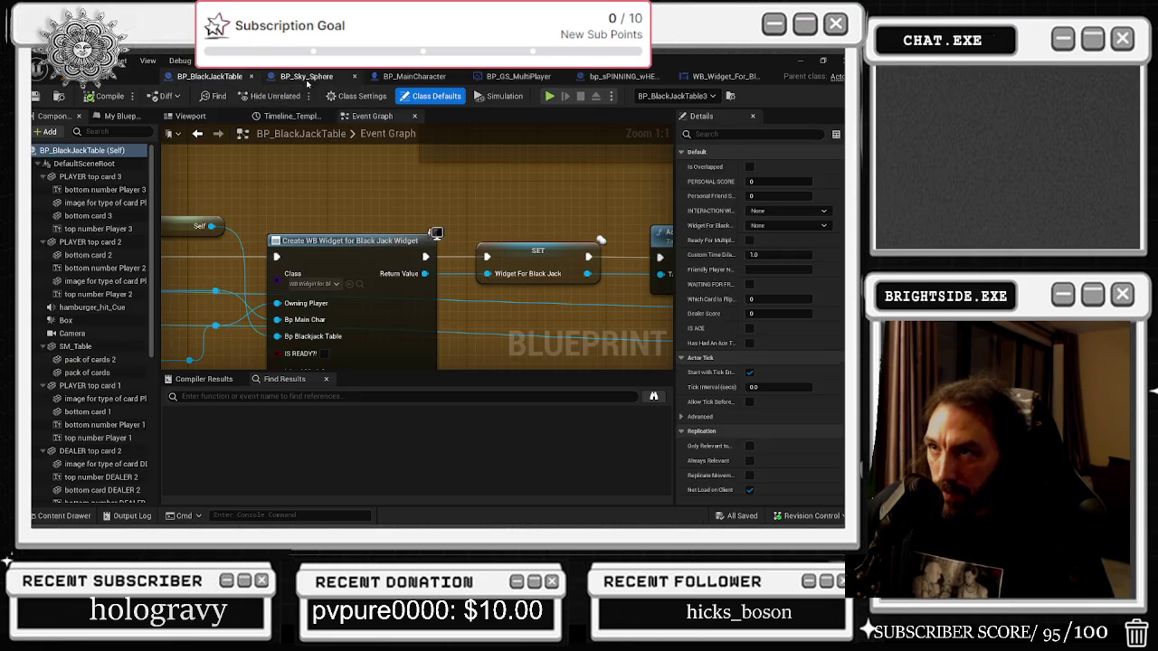
{"action": "left_click", "coordinate": [420, 81]}
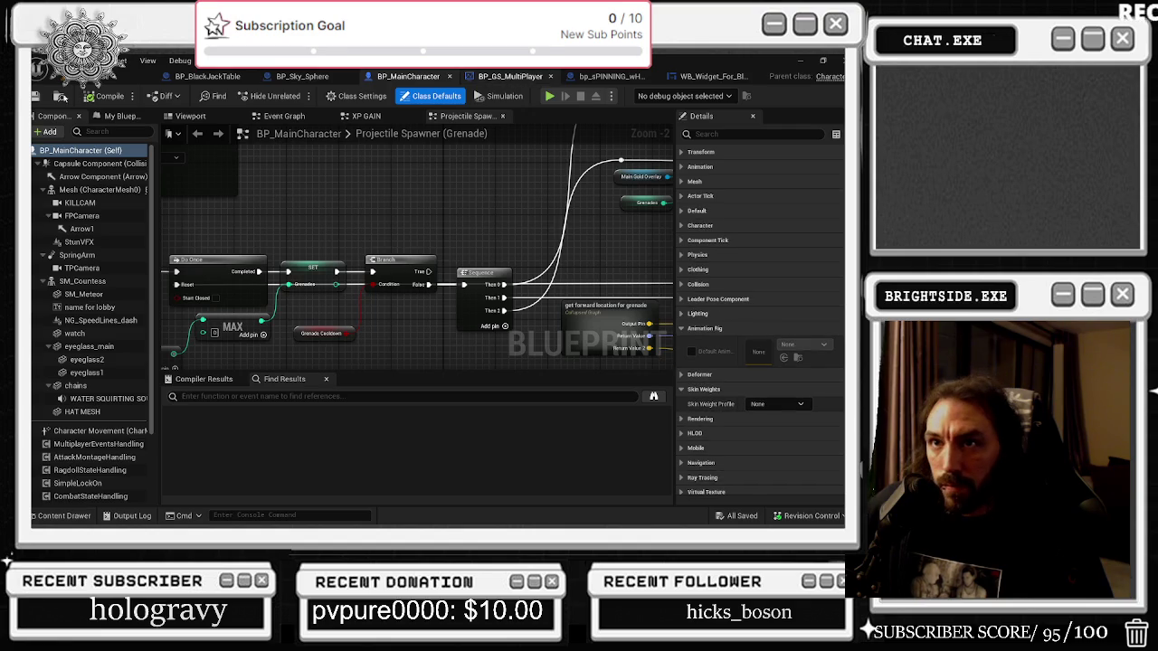
{"action": "left_click", "coordinate": [532, 79]}
{"action": "left_click", "coordinate": [35, 96]}
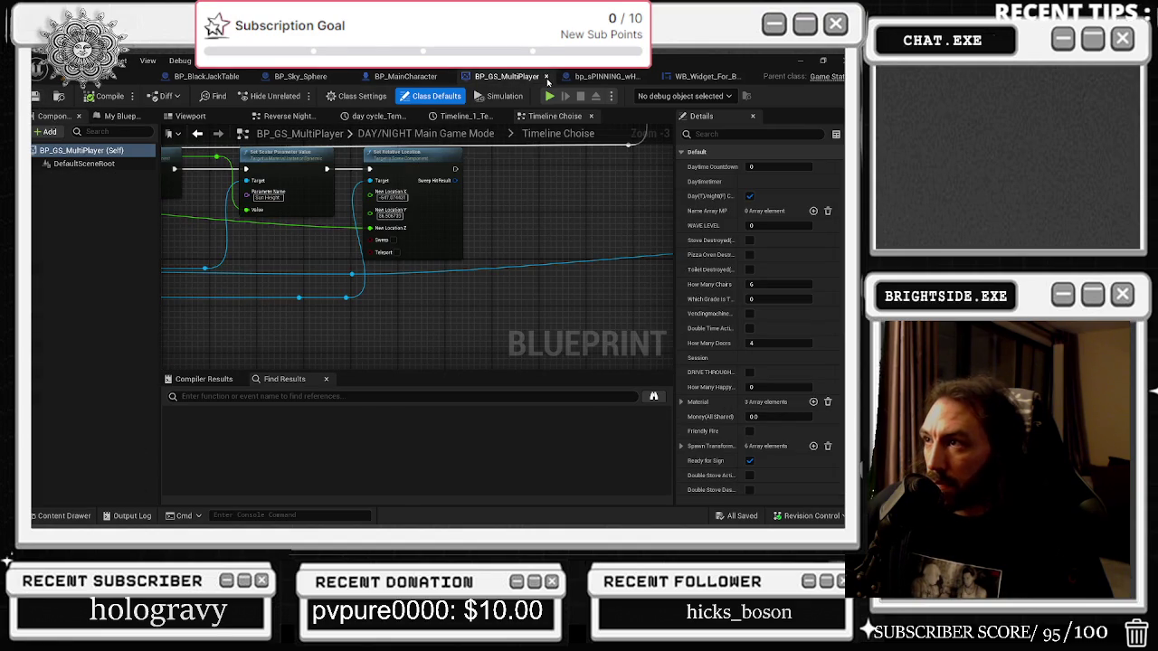
Close BP_GS_MultiPlayer and bp_sPINNING_wHEEL, returning to the WB_Widget_For_Black_Jack designer.
{"action": "left_click", "coordinate": [416, 76]}
{"action": "left_click", "coordinate": [591, 80]}
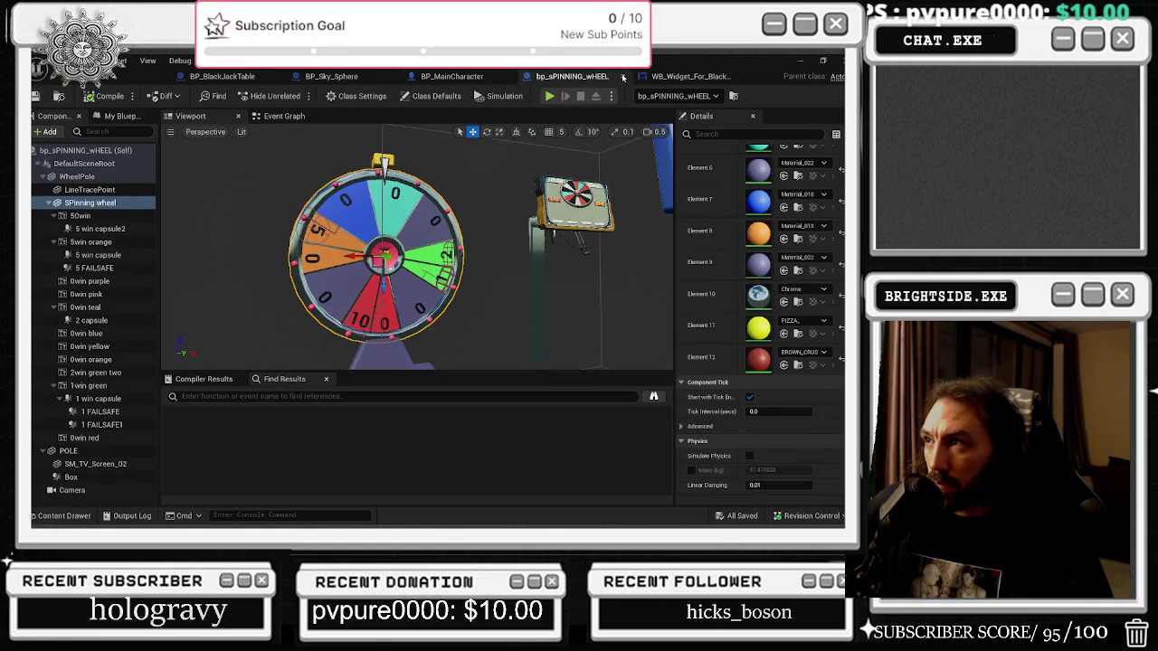
{"action": "left_click", "coordinate": [623, 78]}
{"action": "left_click", "coordinate": [570, 76]}
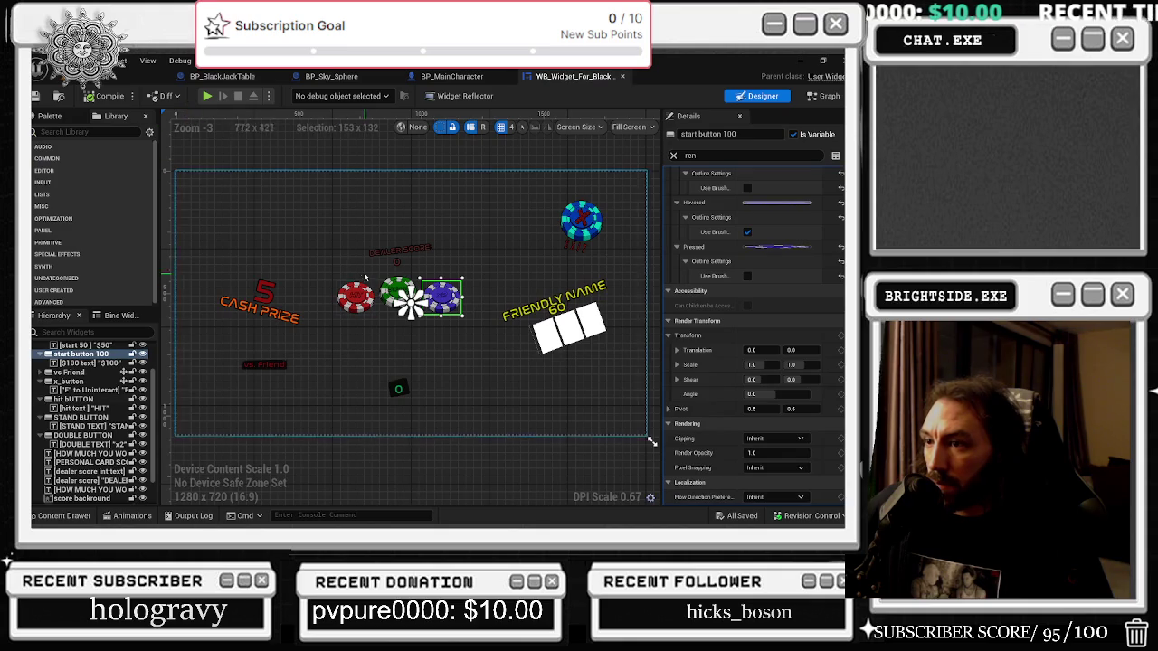
Zoom the blackjack widget canvas out and back, then bring up the Alt+Tab window switcher.
{"action": "scroll", "coordinate": [375, 271], "scroll_direction": "down", "scroll_amount": 2}
{"action": "scroll", "coordinate": [386, 262], "scroll_direction": "up", "scroll_amount": 1}
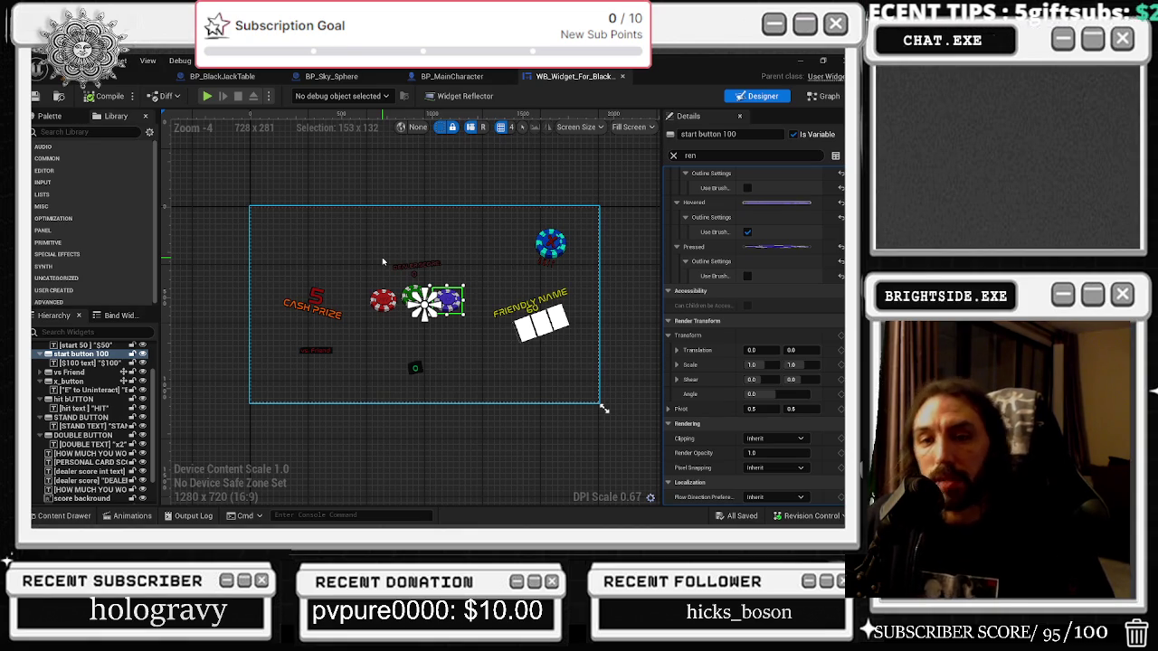
{"action": "key", "text": "alt+Tab"}
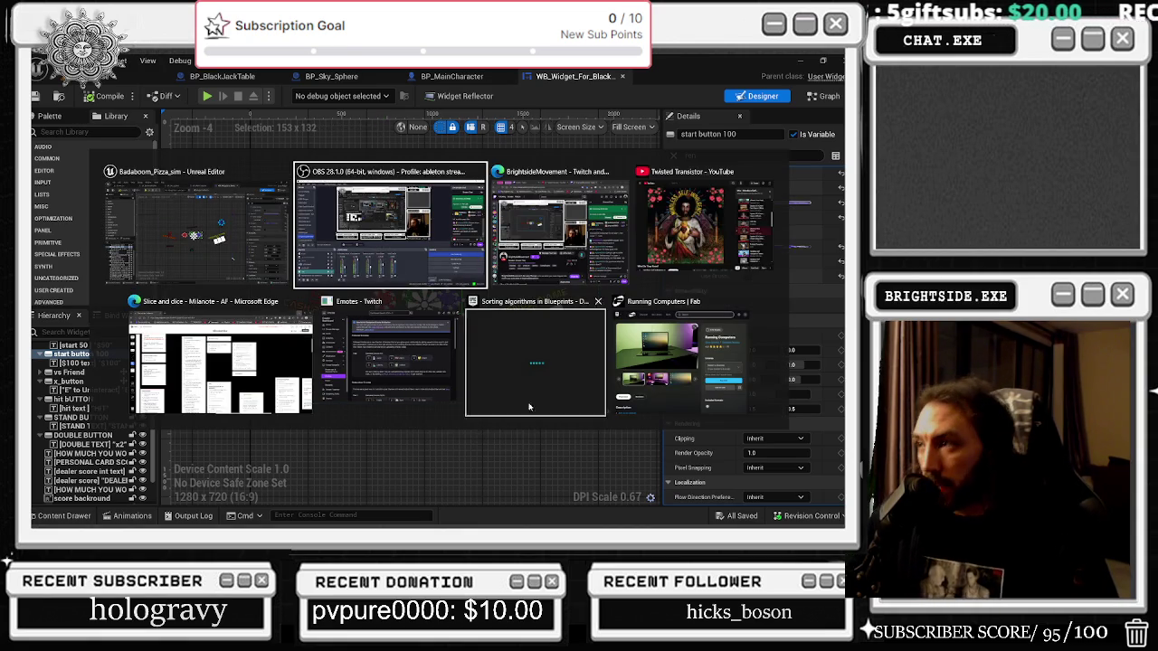
Bring the YouTube window in Edge to the front, maximize it, and browse the playlist and comments.
{"action": "key", "text": "Escape"}
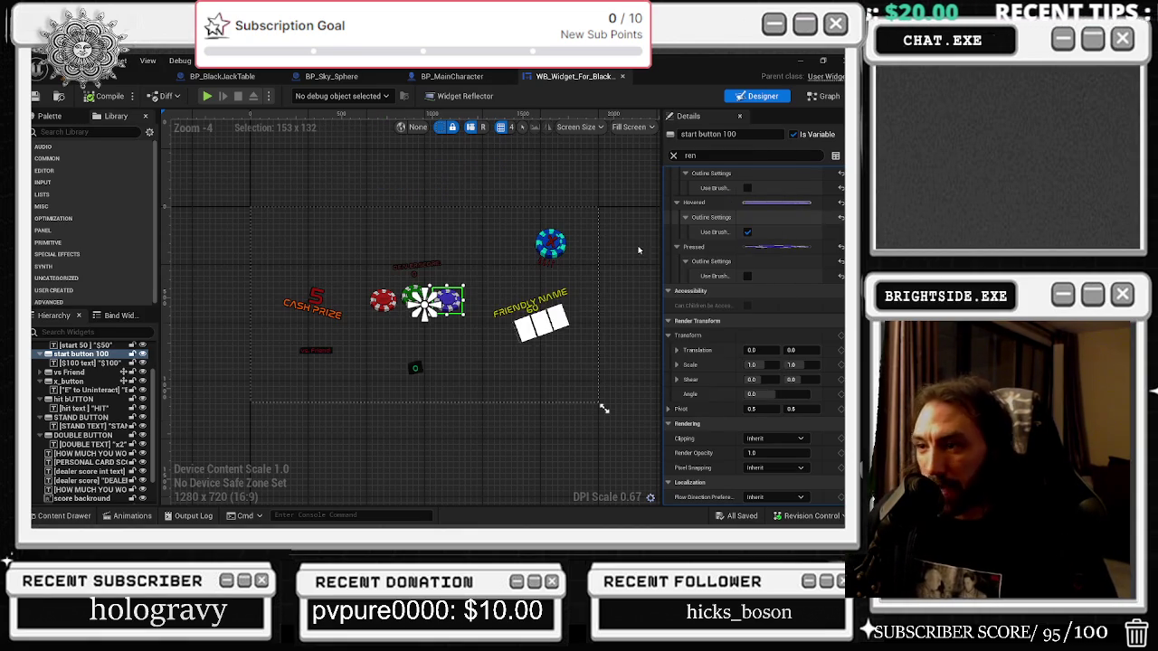
{"action": "key", "text": "alt+Tab"}
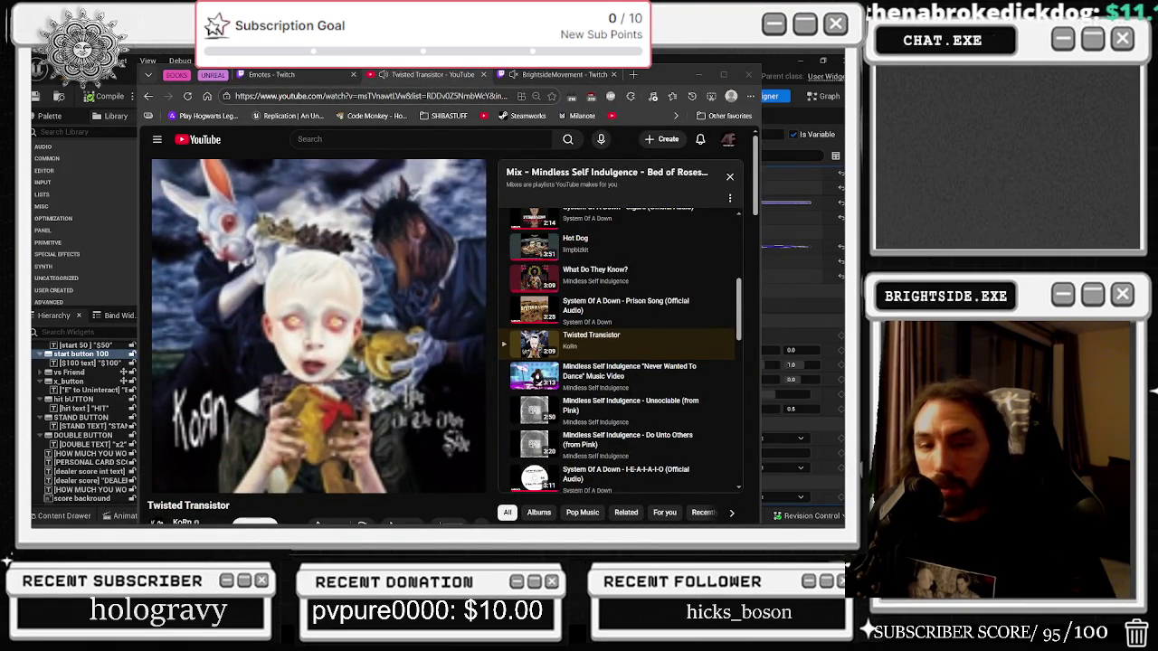
{"action": "mouse_move", "coordinate": [263, 484]}
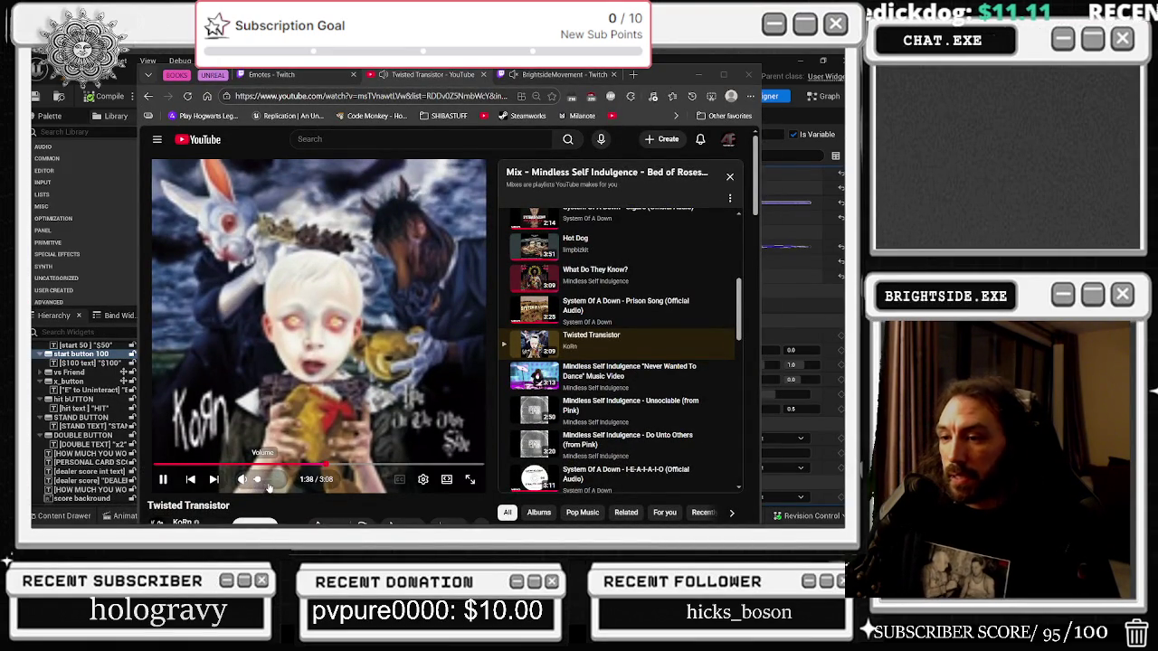
{"action": "left_click", "coordinate": [724, 74]}
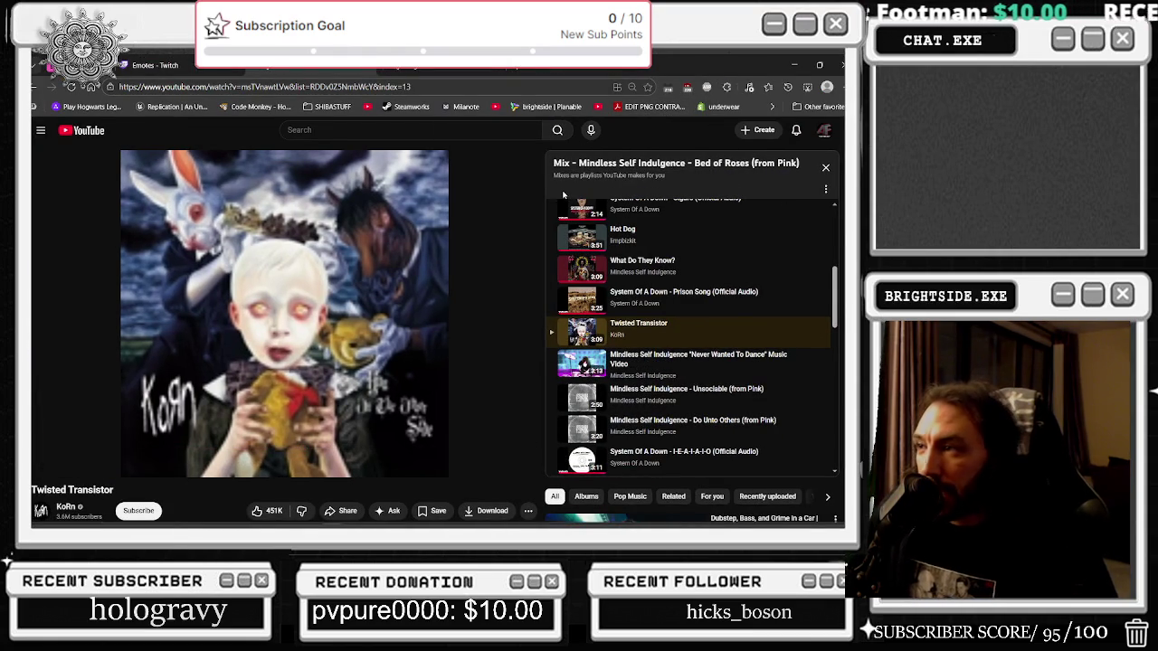
{"action": "scroll", "coordinate": [706, 256], "scroll_direction": "down", "scroll_amount": 2}
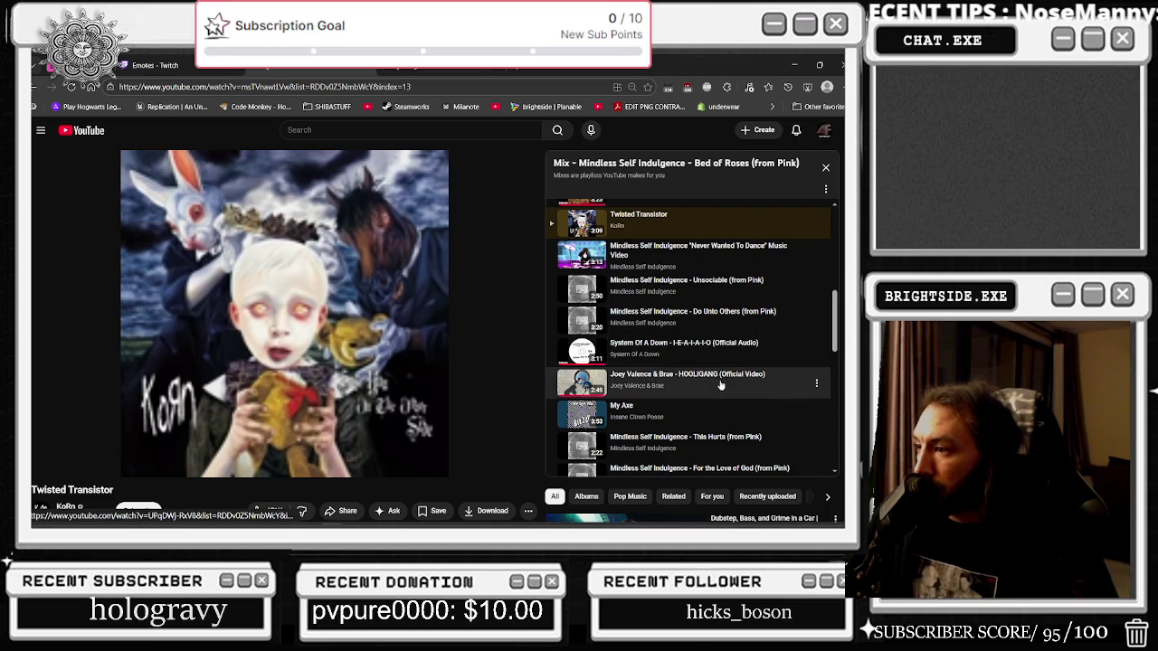
{"action": "scroll", "coordinate": [718, 371], "scroll_direction": "down", "scroll_amount": 4}
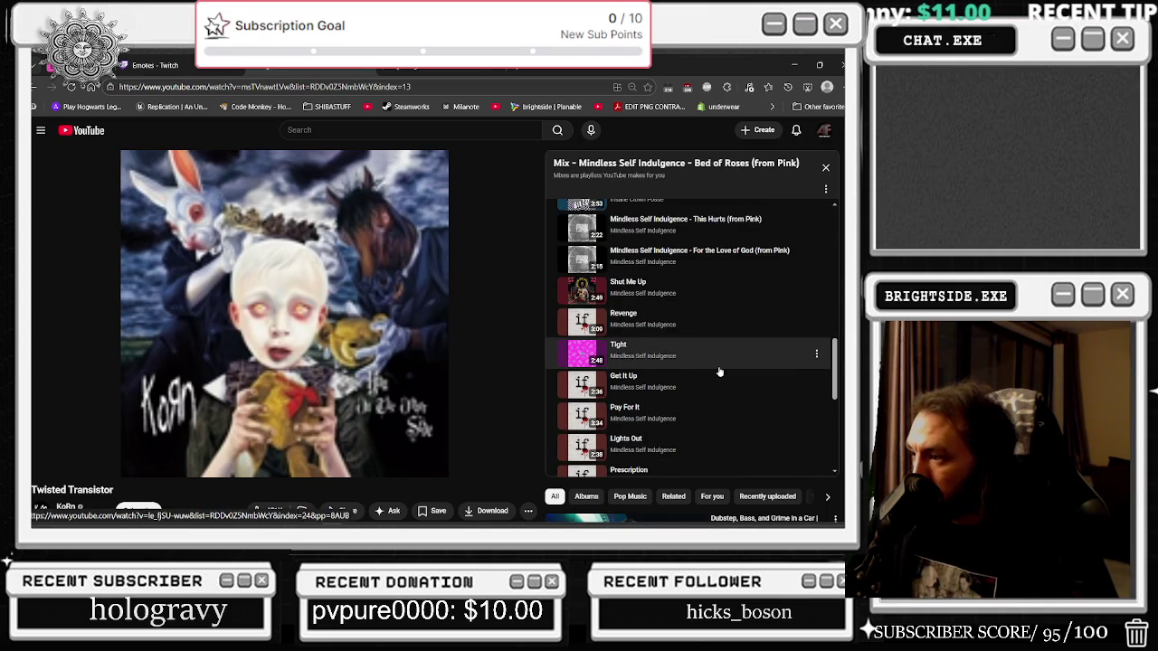
{"action": "scroll", "coordinate": [718, 373], "scroll_direction": "down", "scroll_amount": 1}
{"action": "scroll", "coordinate": [468, 338], "scroll_direction": "down", "scroll_amount": 4}
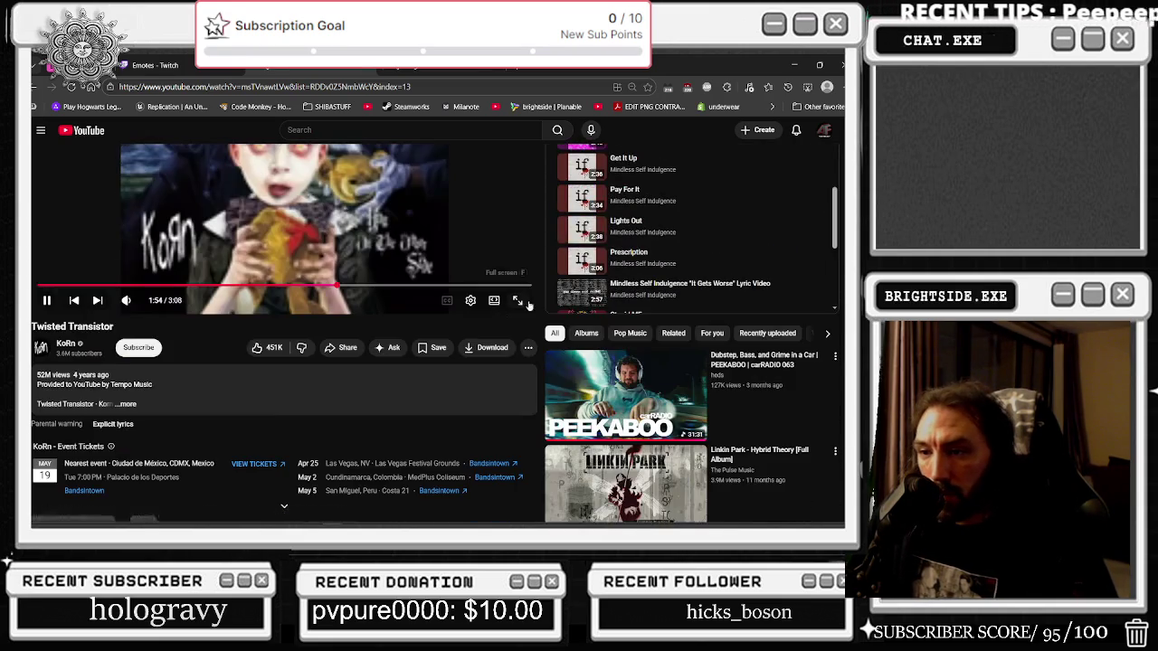
{"action": "scroll", "coordinate": [467, 338], "scroll_direction": "down", "scroll_amount": 6}
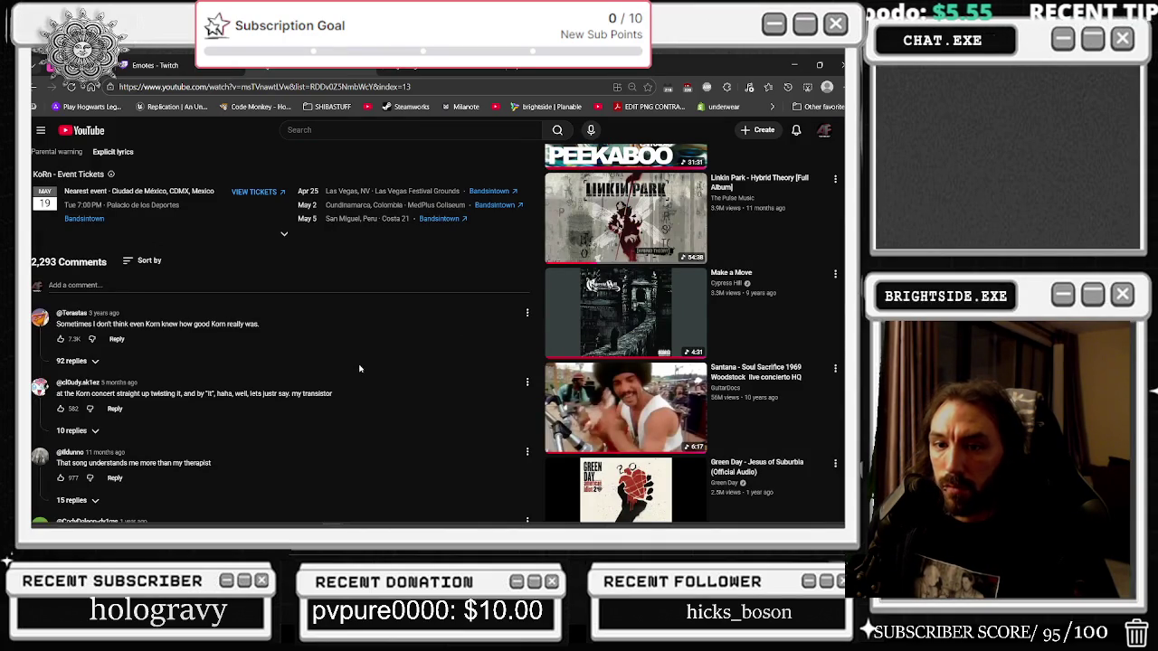
{"action": "scroll", "coordinate": [359, 368], "scroll_direction": "down", "scroll_amount": 1}
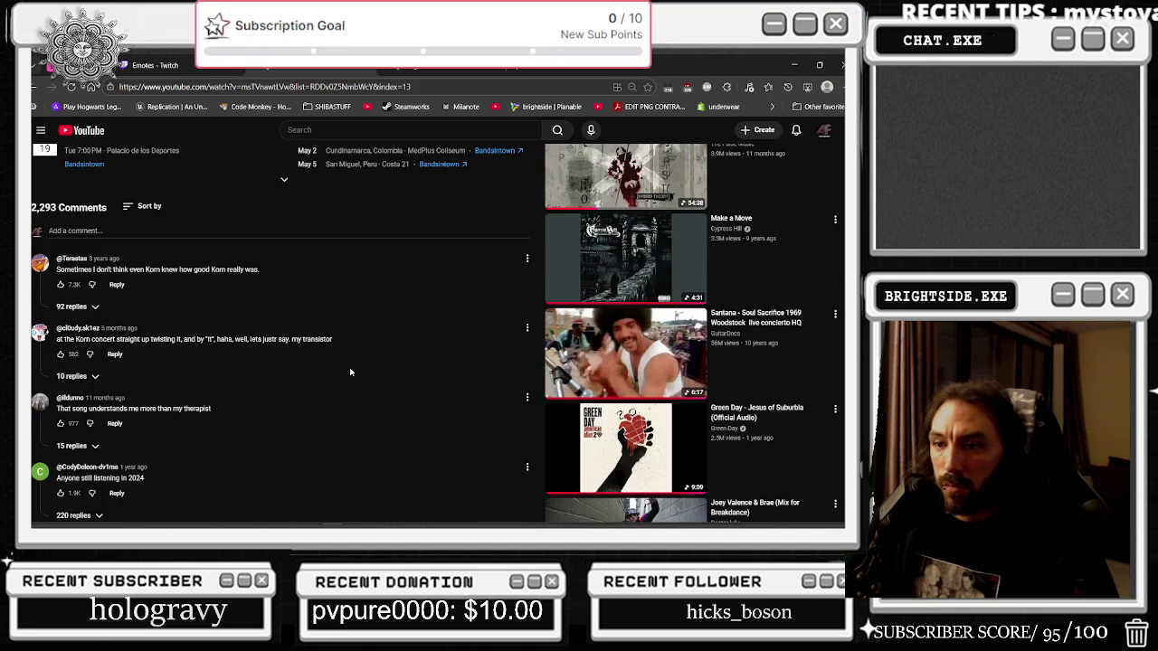
{"action": "scroll", "coordinate": [348, 378], "scroll_direction": "down", "scroll_amount": 2}
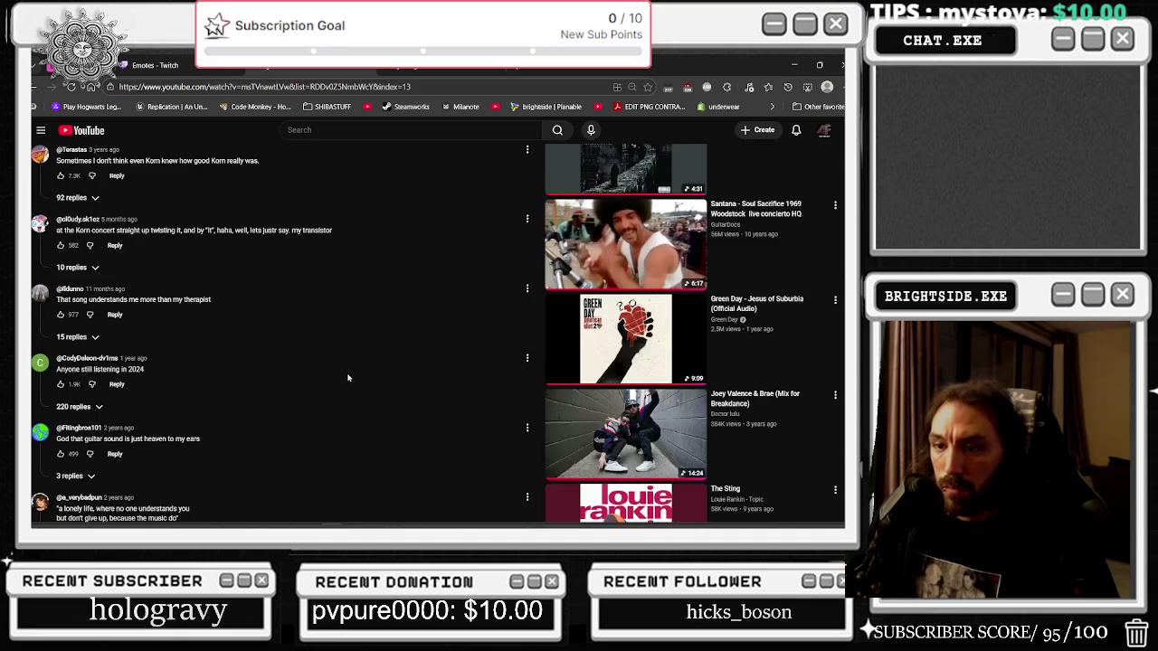
{"action": "scroll", "coordinate": [348, 377], "scroll_direction": "down", "scroll_amount": 2}
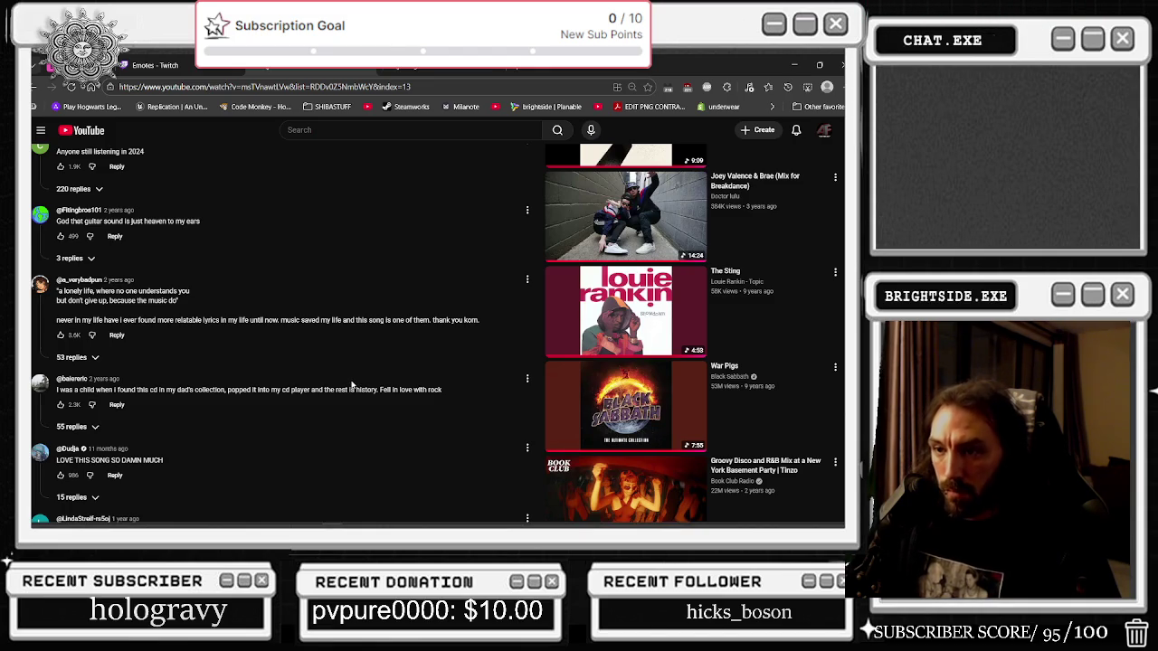
{"action": "scroll", "coordinate": [328, 446], "scroll_direction": "down", "scroll_amount": 3}
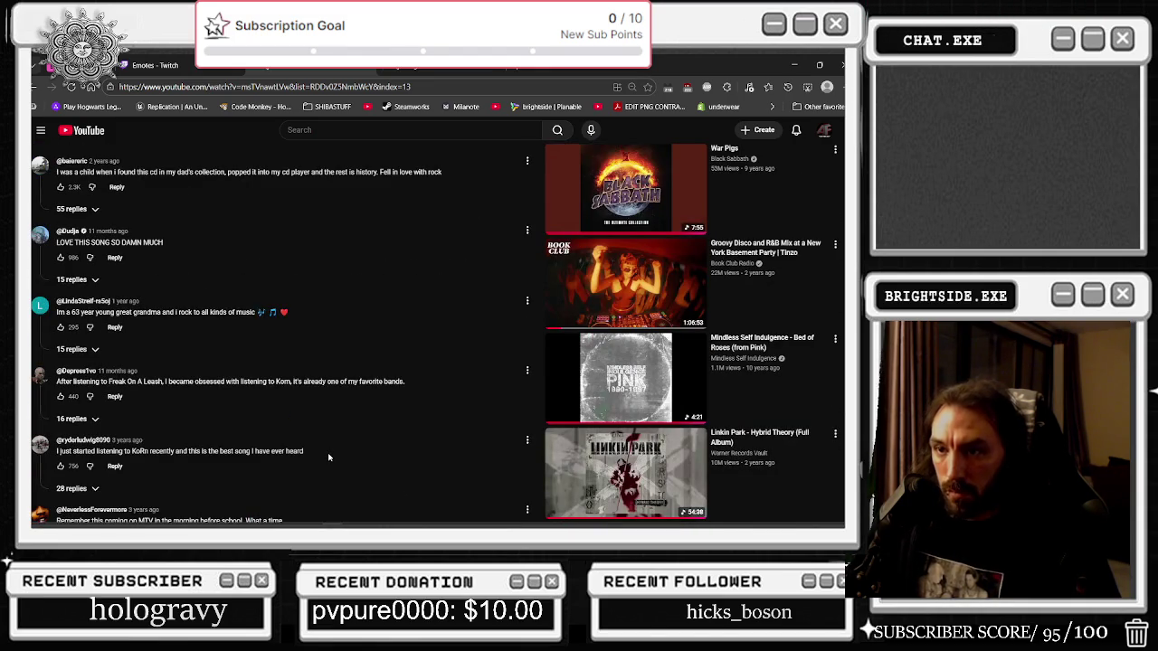
{"action": "scroll", "coordinate": [329, 457], "scroll_direction": "down", "scroll_amount": 2}
{"action": "scroll", "coordinate": [338, 455], "scroll_direction": "up", "scroll_amount": 15}
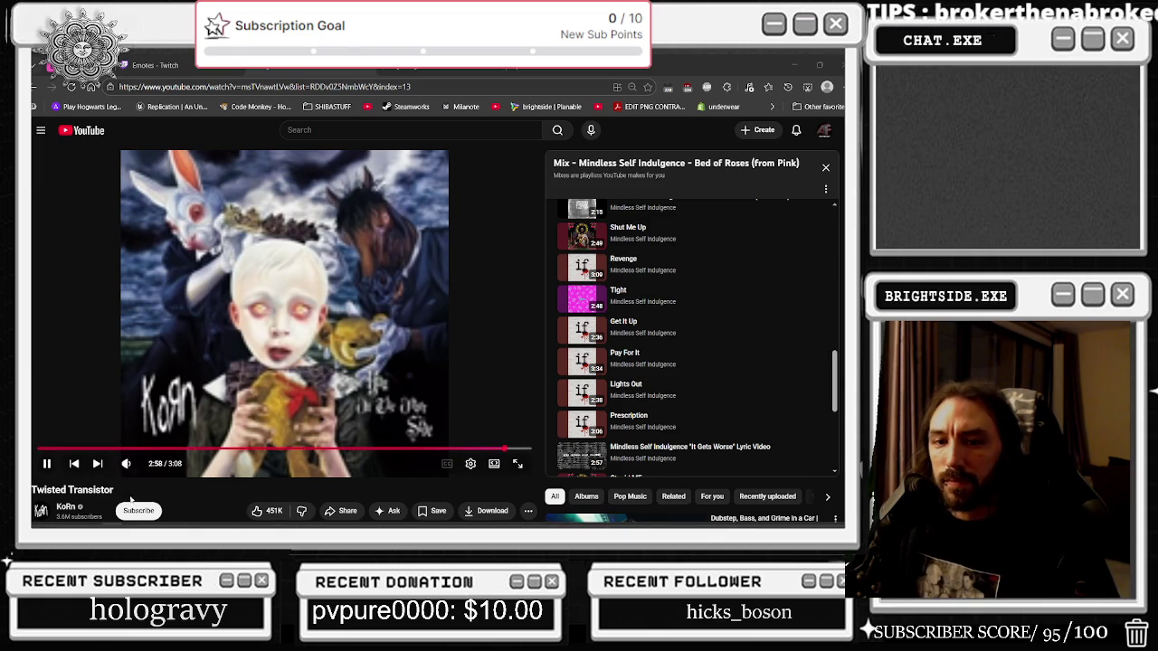
Restart Twisted Transistor from 0:00 and minimize the browser back to the editor.
{"action": "left_click_drag", "start_coordinate": [107, 451], "coordinate": [110, 455]}
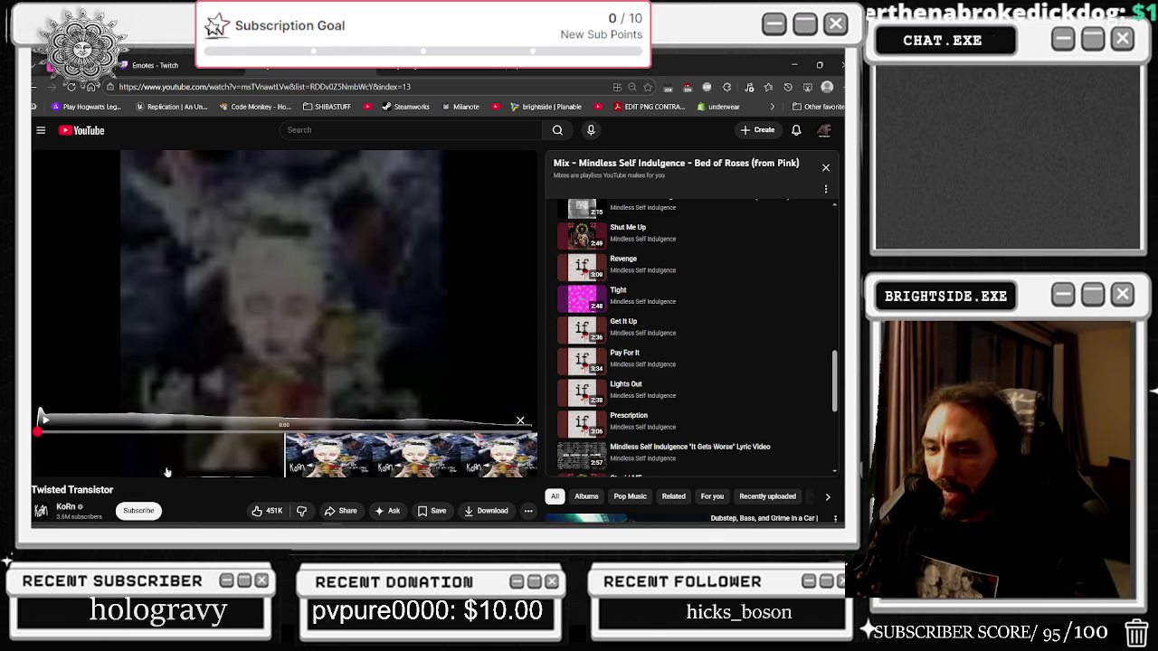
{"action": "left_click", "coordinate": [161, 314]}
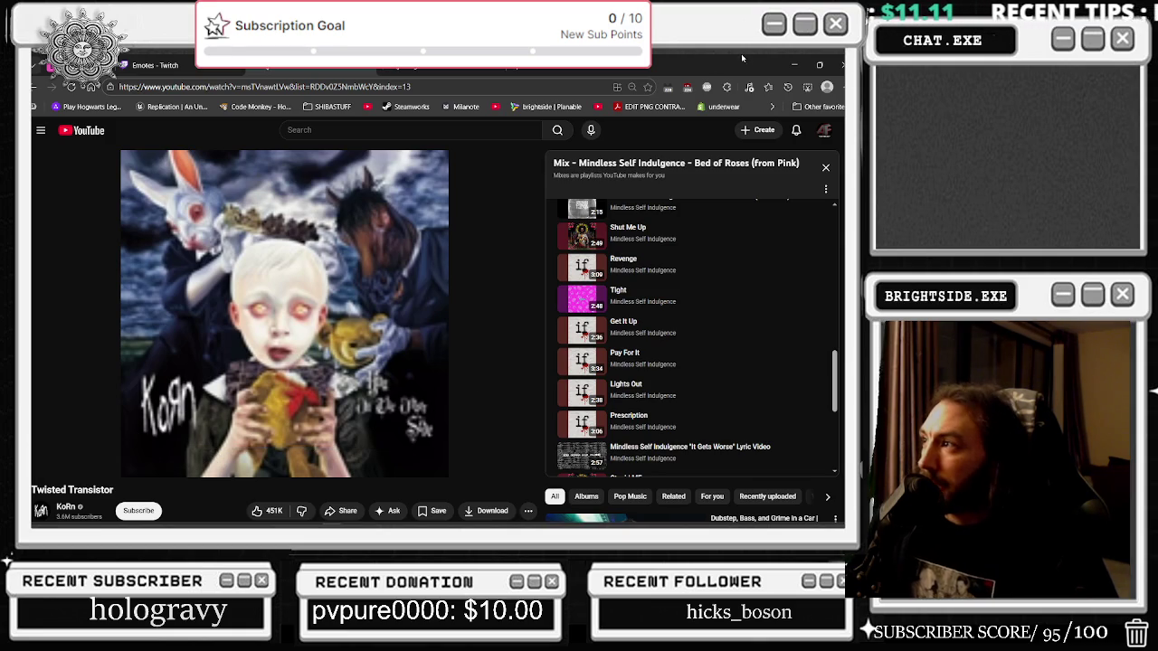
{"action": "left_click", "coordinate": [795, 64]}
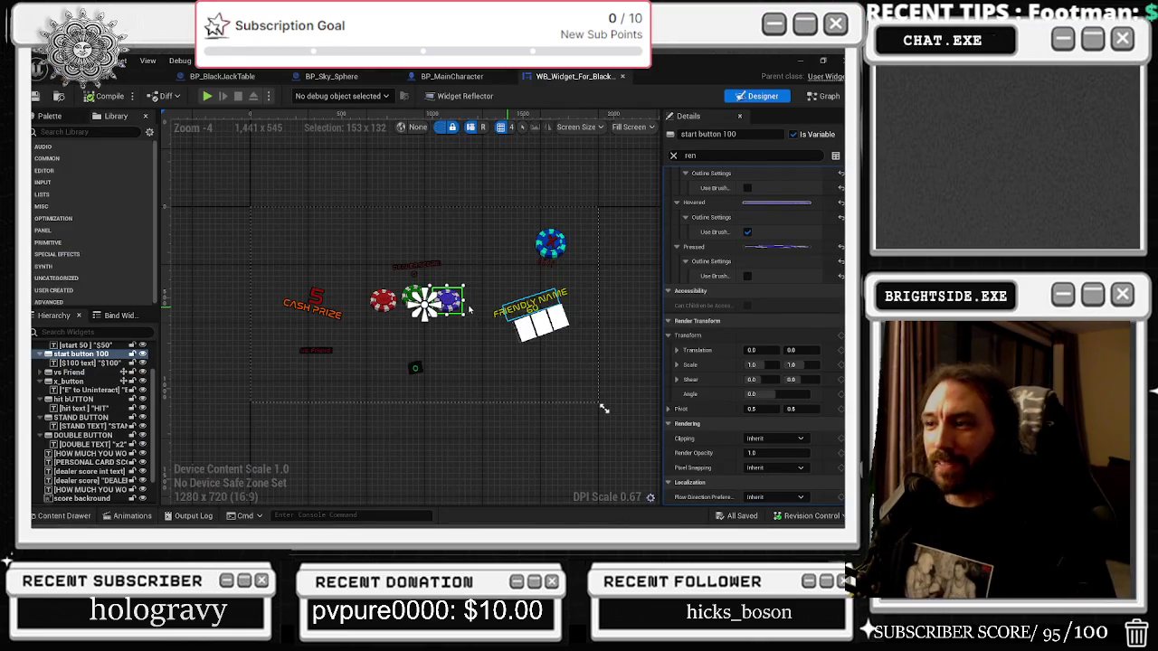
Select the vs Friend text, clear the 'ren' Details filter, and switch to the widget's Event Graph.
{"action": "scroll", "coordinate": [508, 400], "scroll_direction": "up", "scroll_amount": 2}
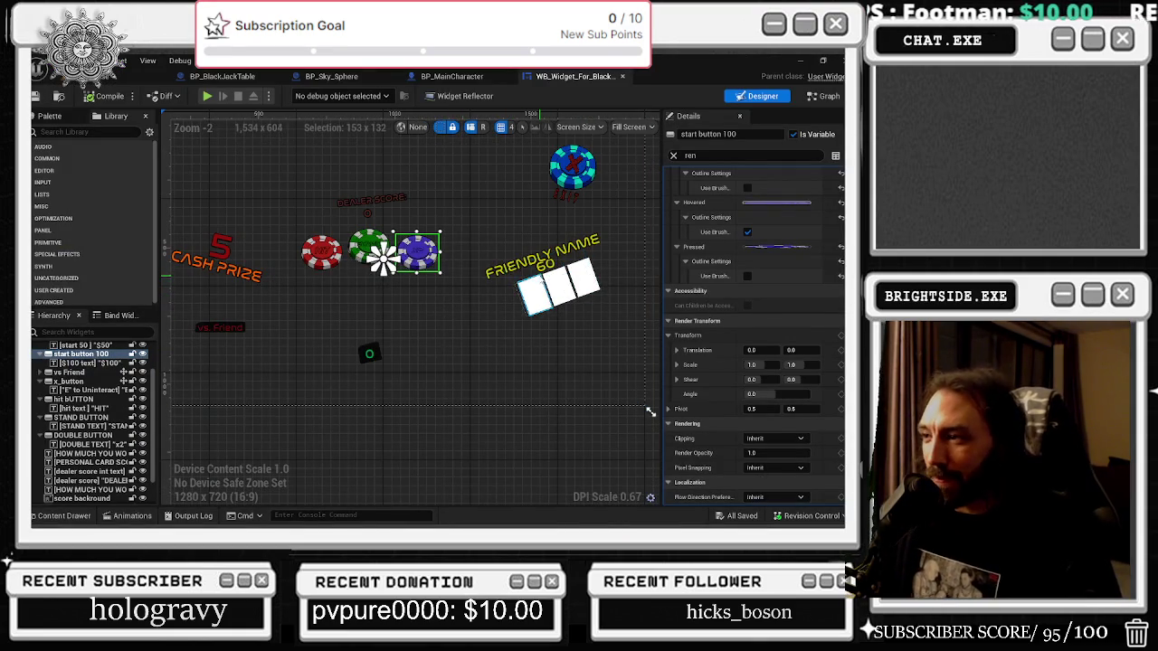
{"action": "left_click", "coordinate": [223, 328]}
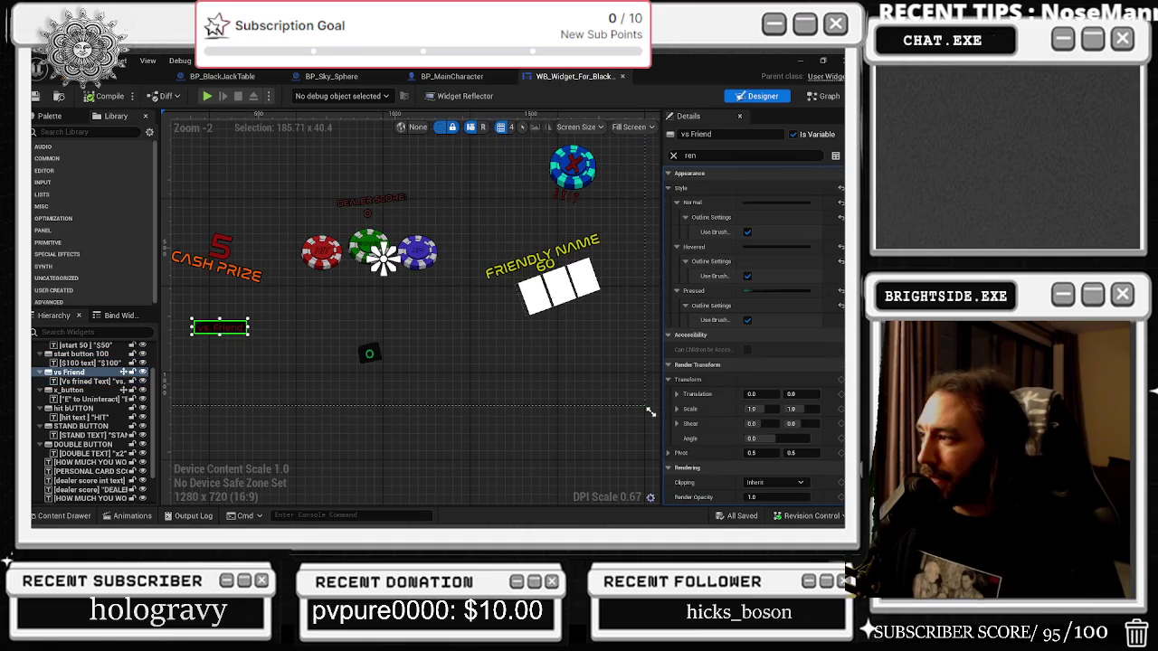
{"action": "scroll", "coordinate": [760, 408], "scroll_direction": "down", "scroll_amount": 1}
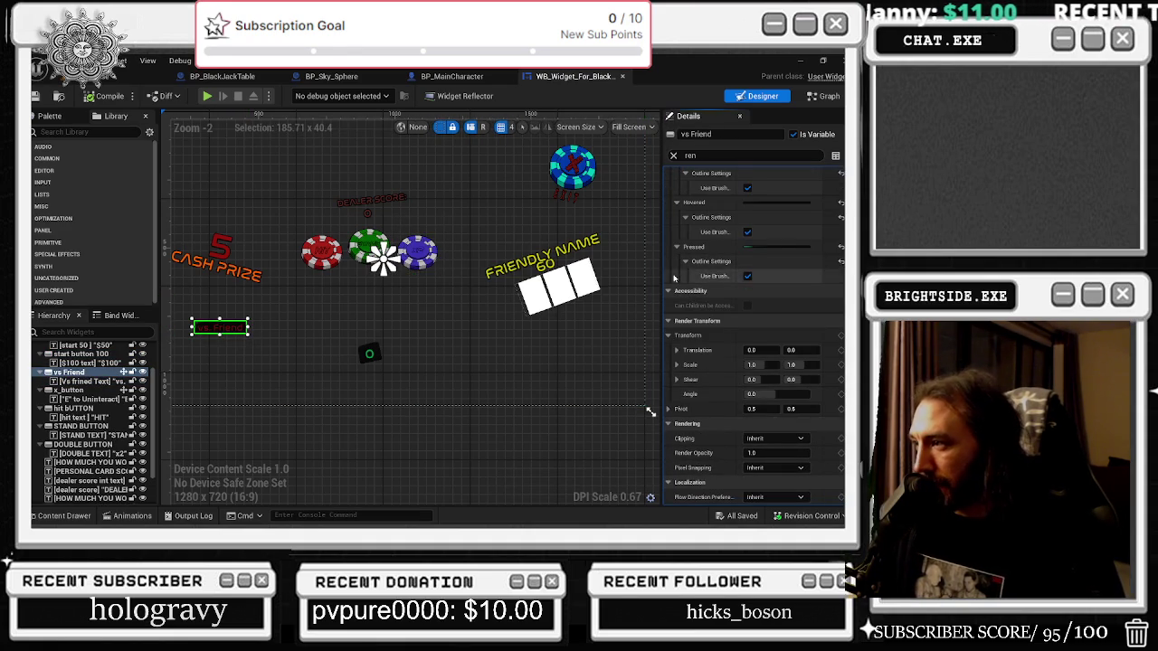
{"action": "scroll", "coordinate": [751, 326], "scroll_direction": "up", "scroll_amount": 1}
{"action": "left_click", "coordinate": [675, 157]}
{"action": "scroll", "coordinate": [753, 336], "scroll_direction": "down", "scroll_amount": 10}
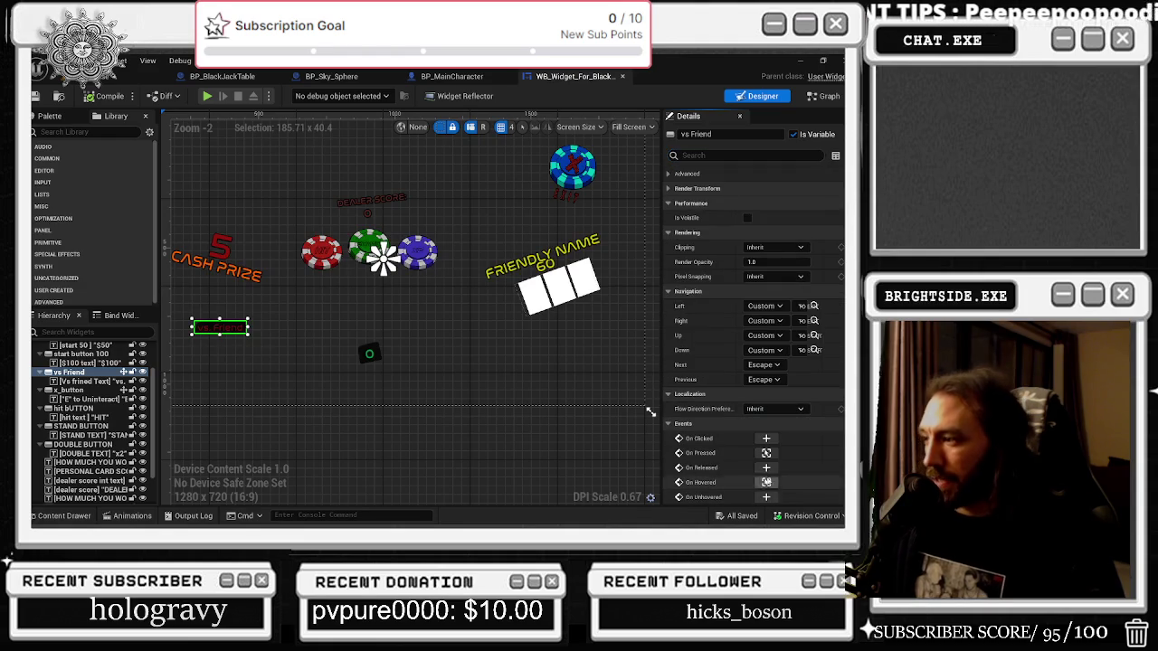
{"action": "left_click", "coordinate": [824, 96]}
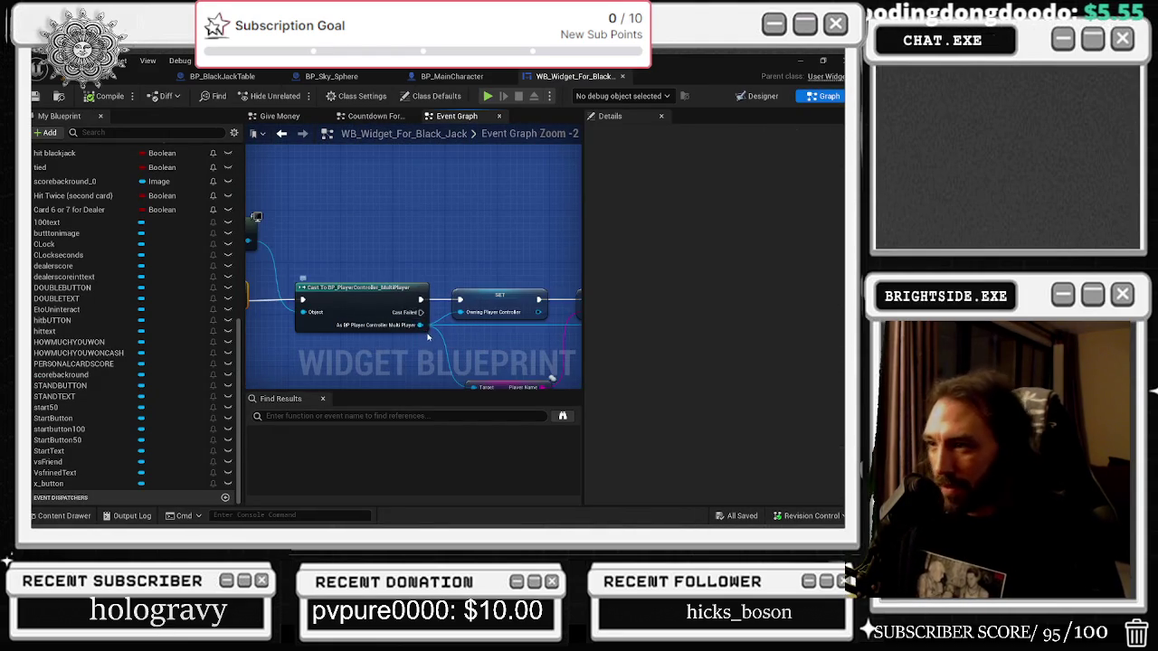
Find the Branch after Ready For Multiplayer and wire its False output into Set Text.
{"action": "left_click_drag", "start_coordinate": [427, 337], "coordinate": [250, 318]}
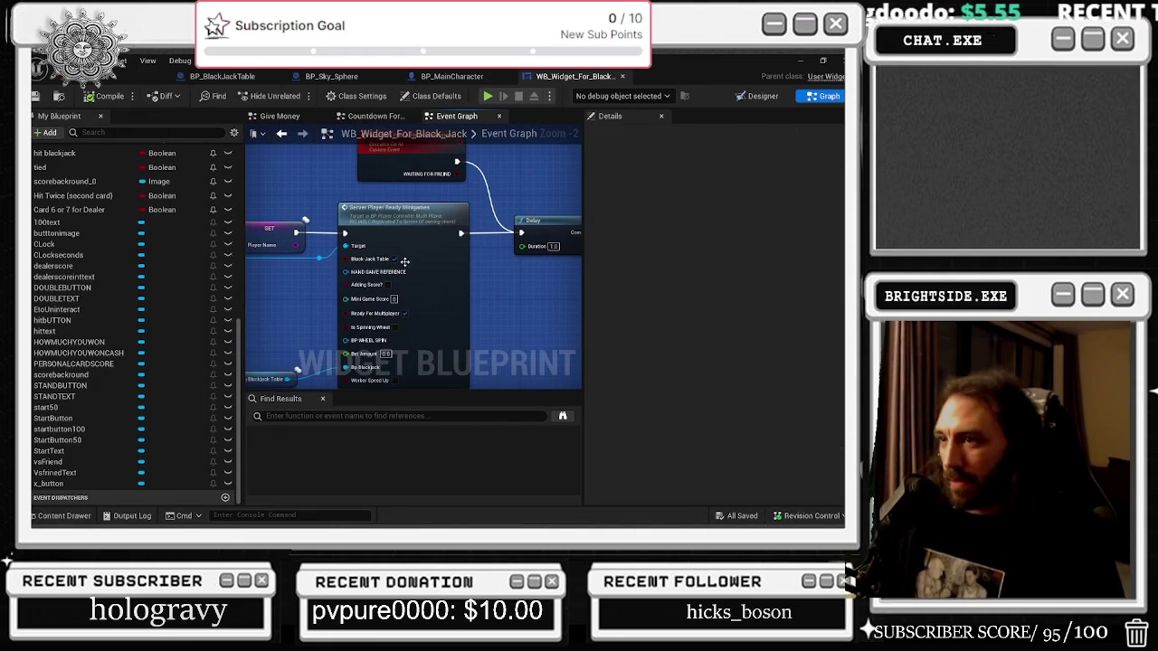
{"action": "scroll", "coordinate": [448, 209], "scroll_direction": "down", "scroll_amount": 3}
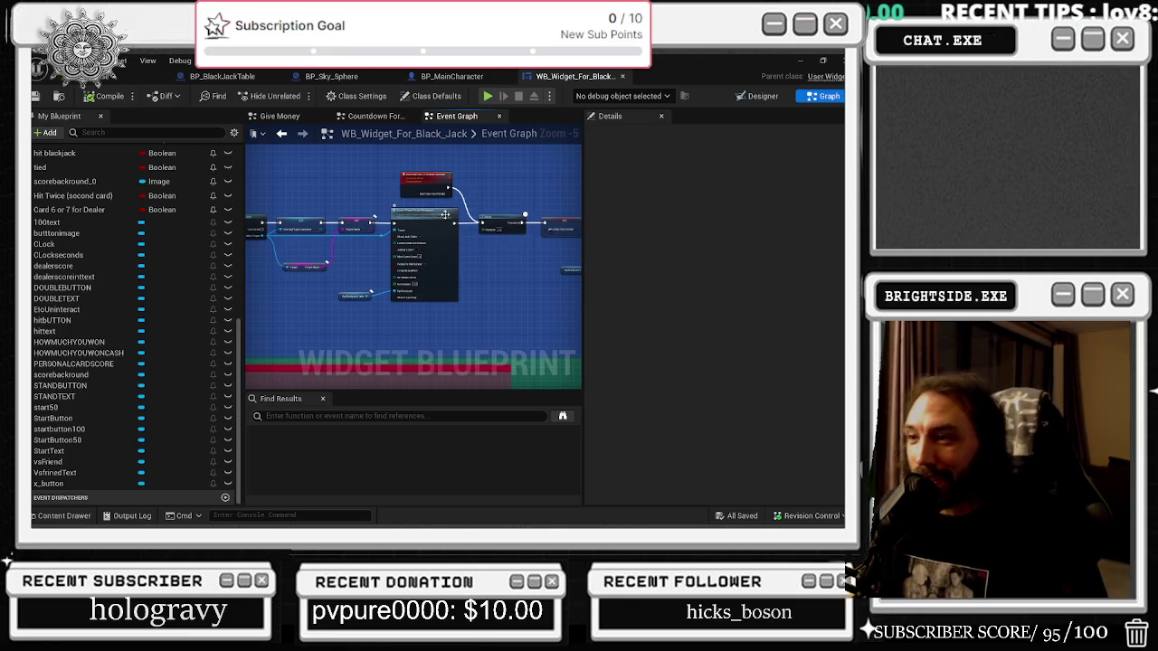
{"action": "scroll", "coordinate": [359, 281], "scroll_direction": "up", "scroll_amount": 2}
{"action": "left_click", "coordinate": [346, 307]}
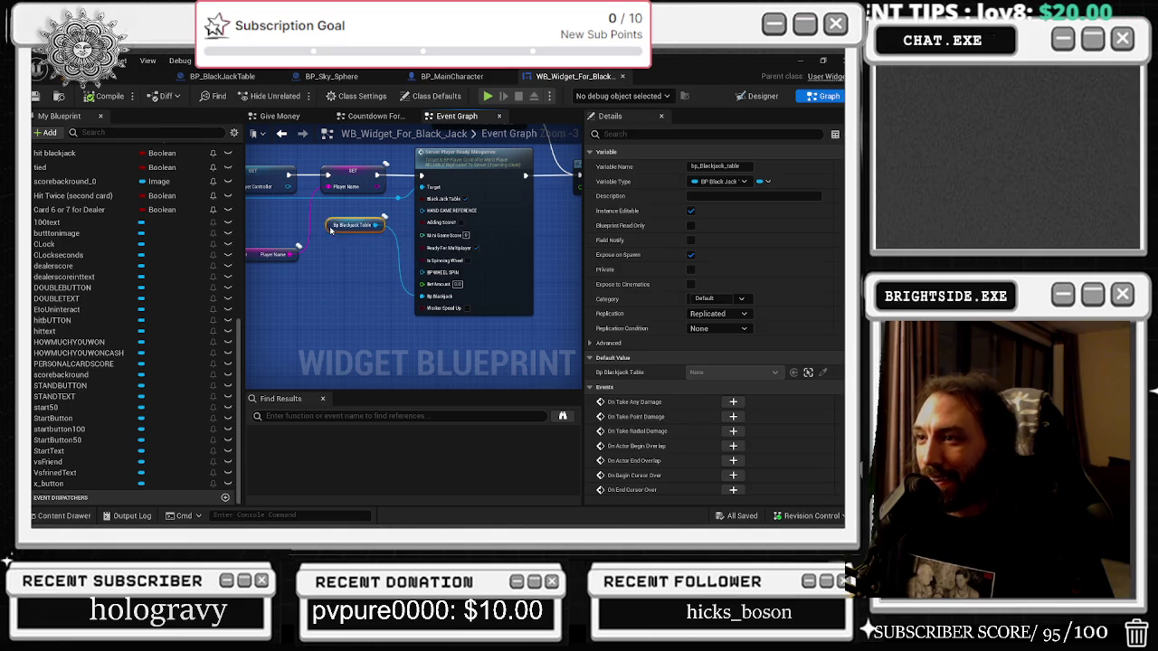
{"action": "mouse_move", "coordinate": [336, 317]}
{"action": "left_mouse_down"}
{"action": "mouse_move", "coordinate": [445, 335]}
{"action": "mouse_move", "coordinate": [562, 334]}
{"action": "left_mouse_up"}
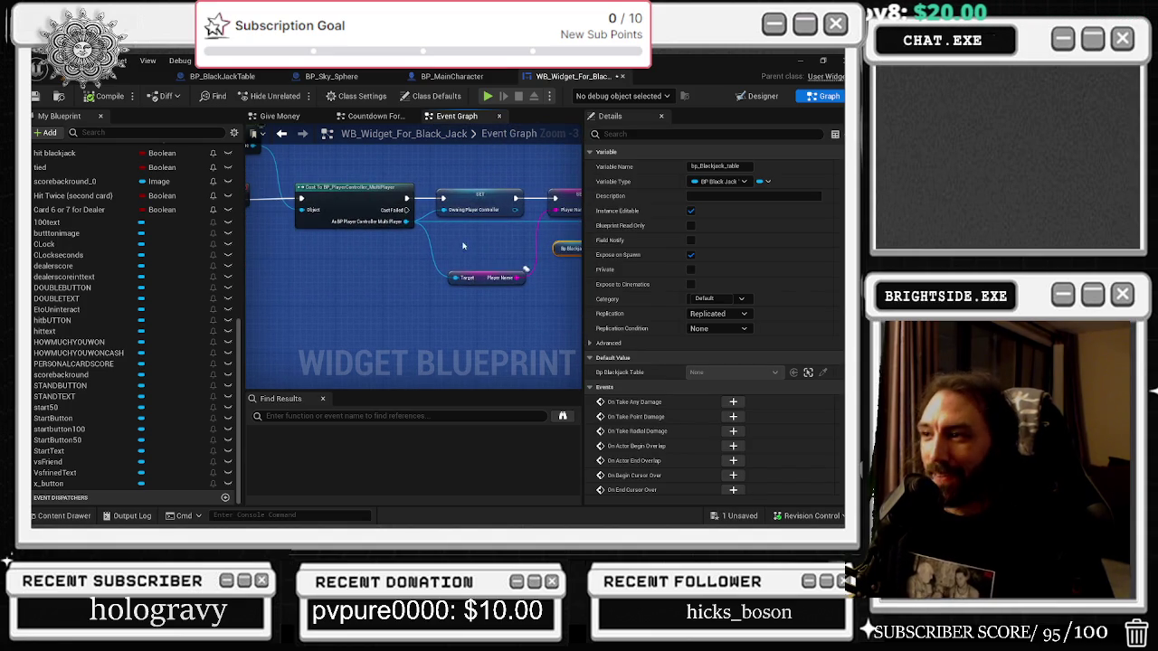
{"action": "left_click_drag", "start_coordinate": [461, 244], "coordinate": [346, 240]}
{"action": "left_click_drag", "start_coordinate": [431, 282], "coordinate": [331, 300]}
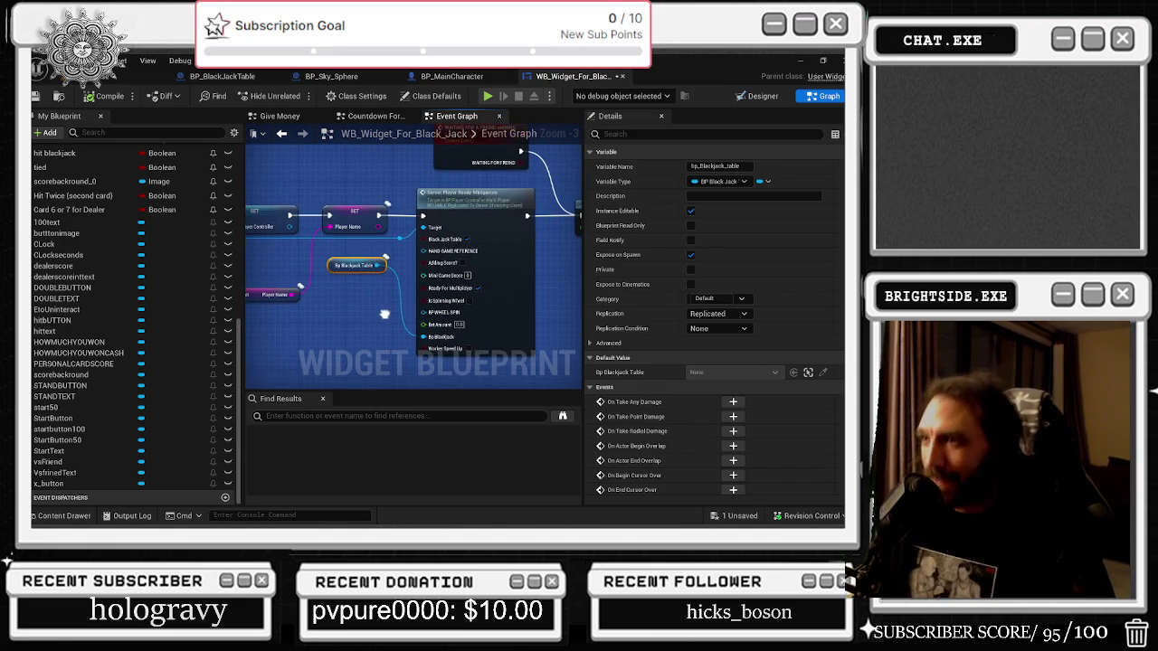
{"action": "left_click", "coordinate": [339, 181]}
{"action": "mouse_move", "coordinate": [339, 181]}
{"action": "left_mouse_down"}
{"action": "mouse_move", "coordinate": [364, 284]}
{"action": "mouse_move", "coordinate": [458, 283]}
{"action": "left_mouse_up"}
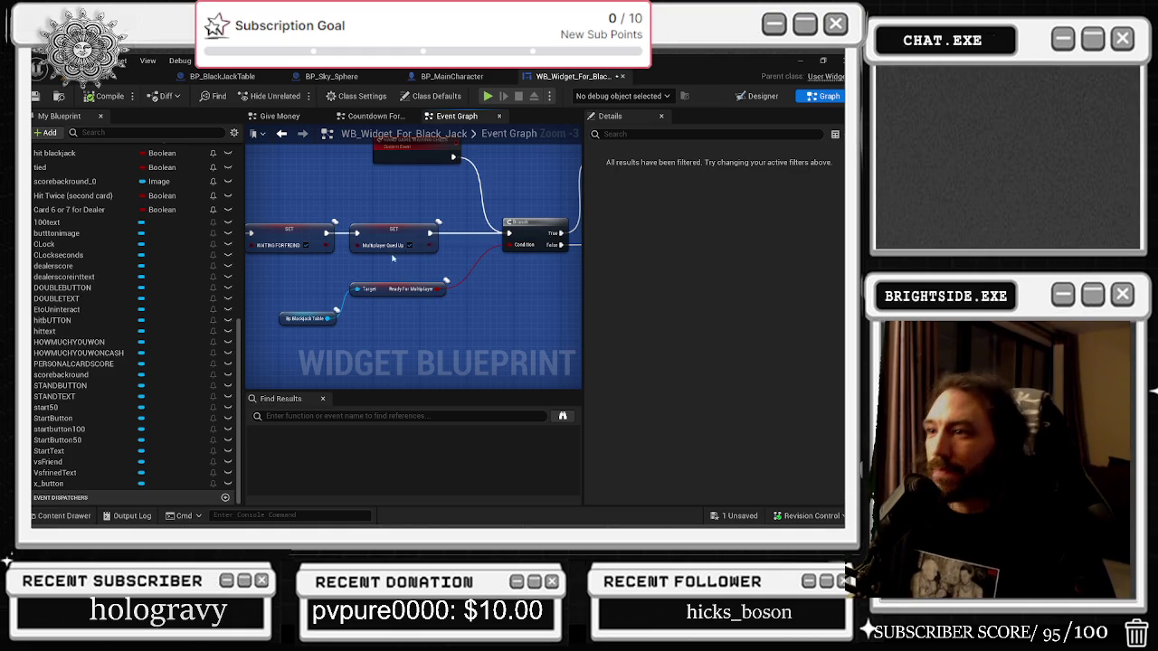
{"action": "left_click_drag", "start_coordinate": [388, 313], "coordinate": [516, 326]}
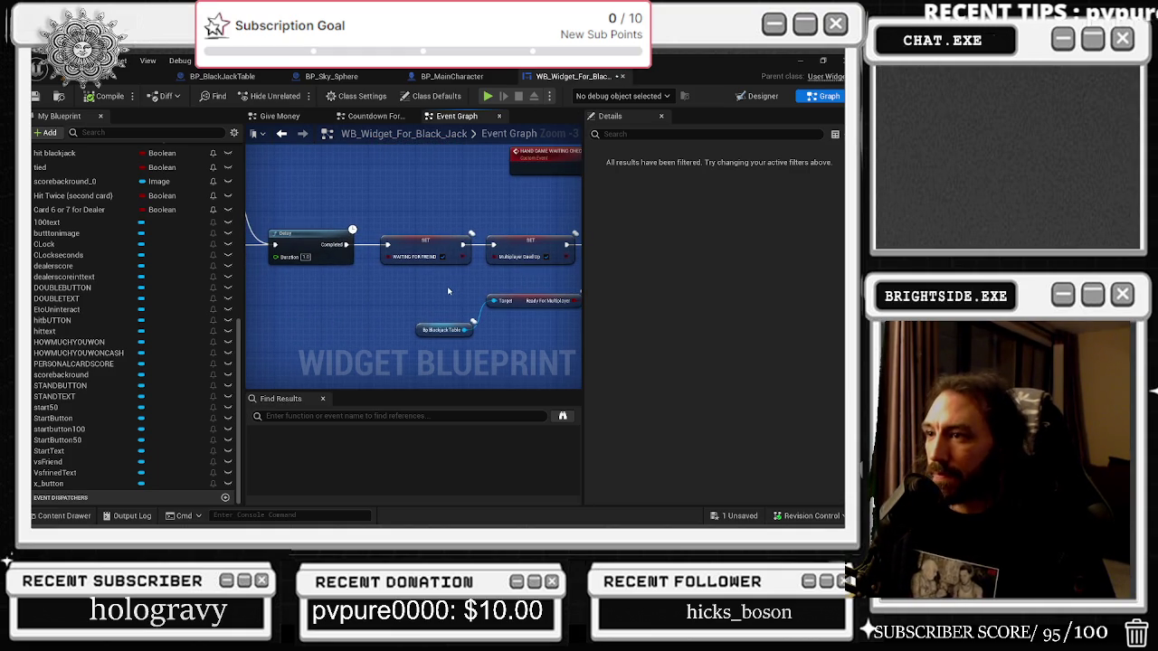
{"action": "scroll", "coordinate": [447, 290], "scroll_direction": "down", "scroll_amount": 2}
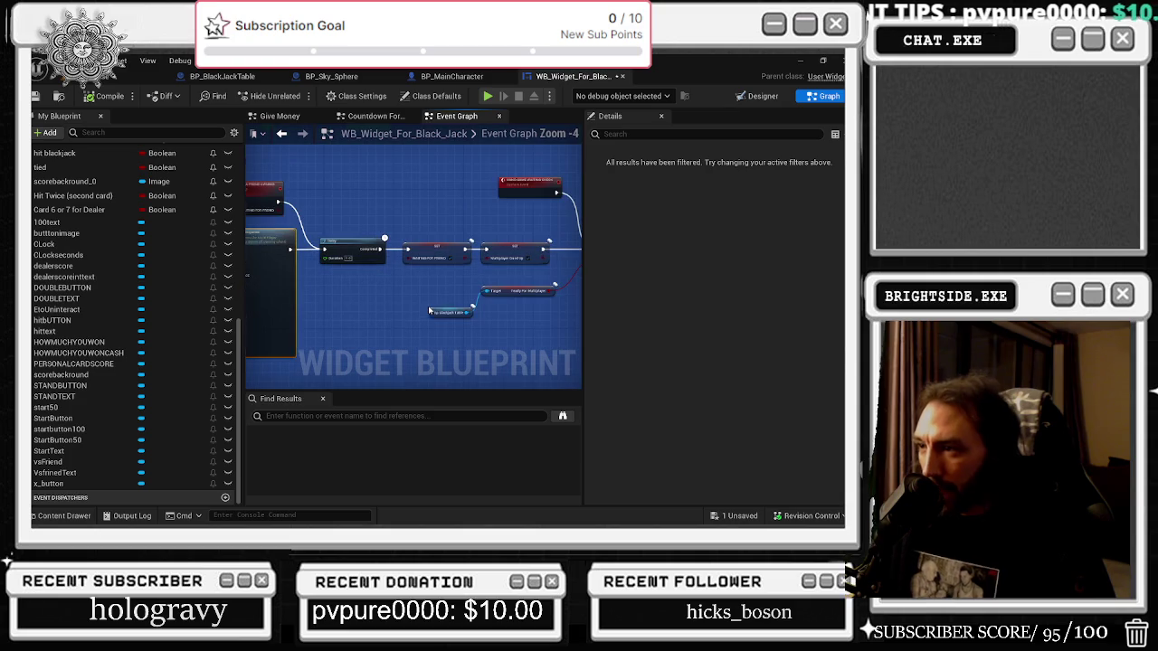
{"action": "scroll", "coordinate": [478, 306], "scroll_direction": "up", "scroll_amount": 1}
{"action": "left_click_drag", "start_coordinate": [477, 306], "coordinate": [271, 272]}
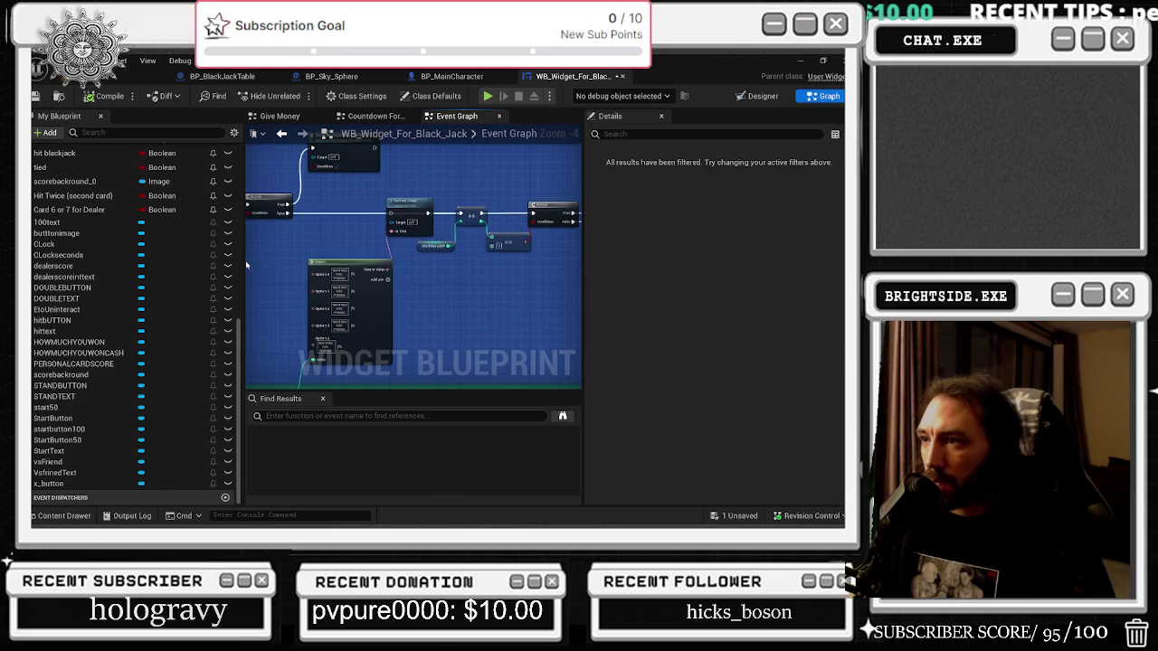
{"action": "mouse_move", "coordinate": [355, 220]}
{"action": "left_mouse_down"}
{"action": "mouse_move", "coordinate": [397, 276]}
{"action": "mouse_move", "coordinate": [325, 265]}
{"action": "left_mouse_up"}
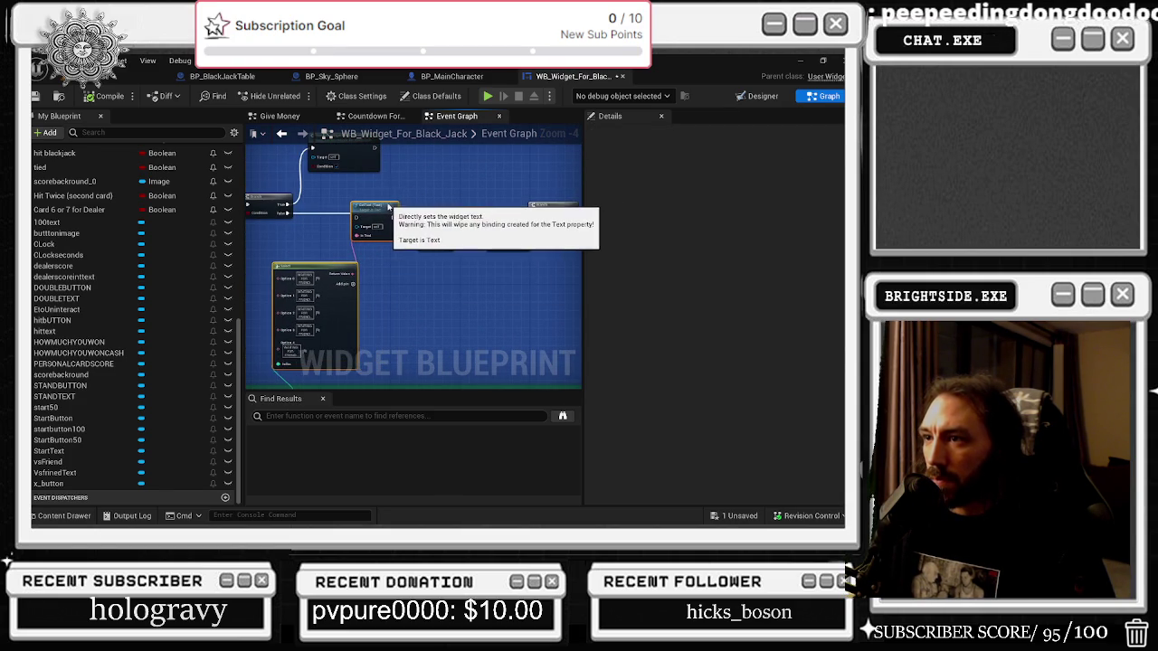
{"action": "scroll", "coordinate": [296, 219], "scroll_direction": "up", "scroll_amount": 3}
{"action": "left_click_drag", "start_coordinate": [465, 228], "coordinate": [469, 216]}
{"action": "mouse_move", "coordinate": [295, 215]}
{"action": "left_mouse_down"}
{"action": "mouse_move", "coordinate": [401, 226]}
{"action": "mouse_move", "coordinate": [406, 216]}
{"action": "left_mouse_up"}
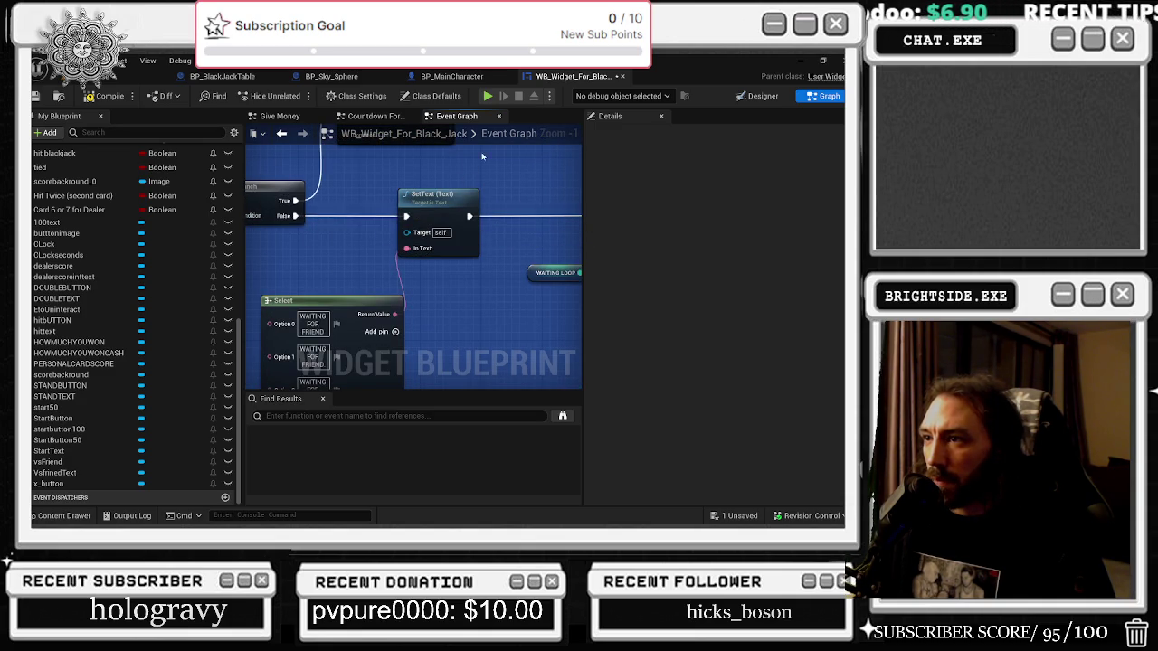
Inspect the WAITING LOOP logic, jump to HAND GAME WAITING CHECK, then view BP_BlackJackTable.
{"action": "scroll", "coordinate": [482, 156], "scroll_direction": "down", "scroll_amount": 3}
{"action": "left_click_drag", "start_coordinate": [484, 285], "coordinate": [476, 259]}
{"action": "left_click", "coordinate": [386, 344]}
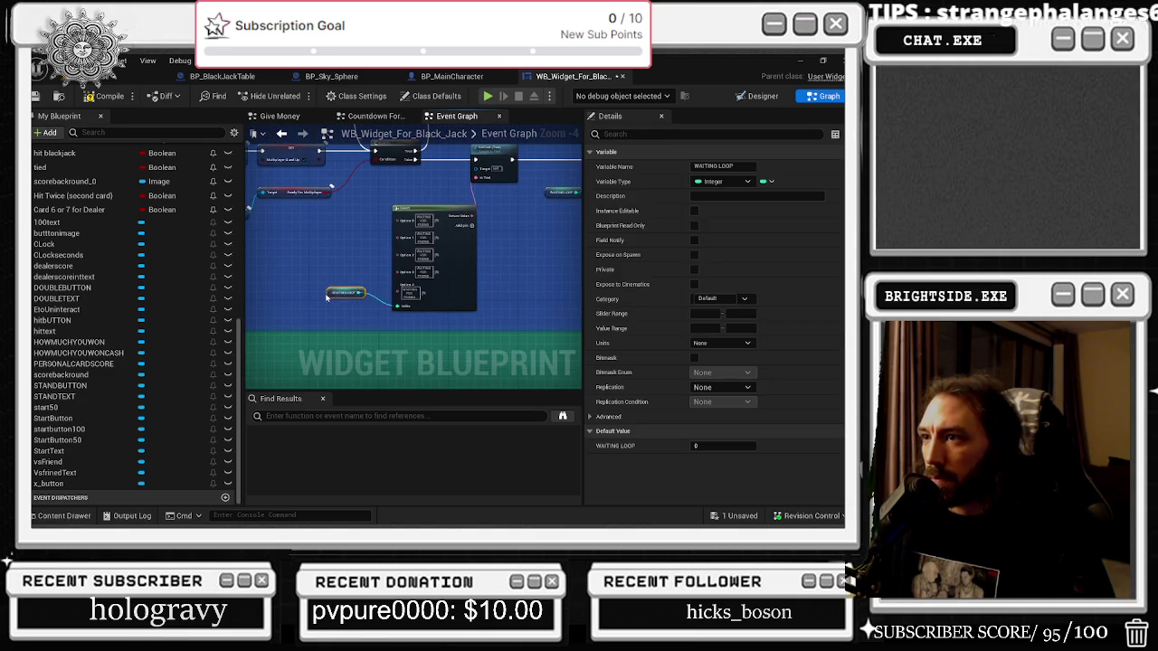
{"action": "scroll", "coordinate": [291, 199], "scroll_direction": "up", "scroll_amount": 1}
{"action": "left_click", "coordinate": [291, 199]}
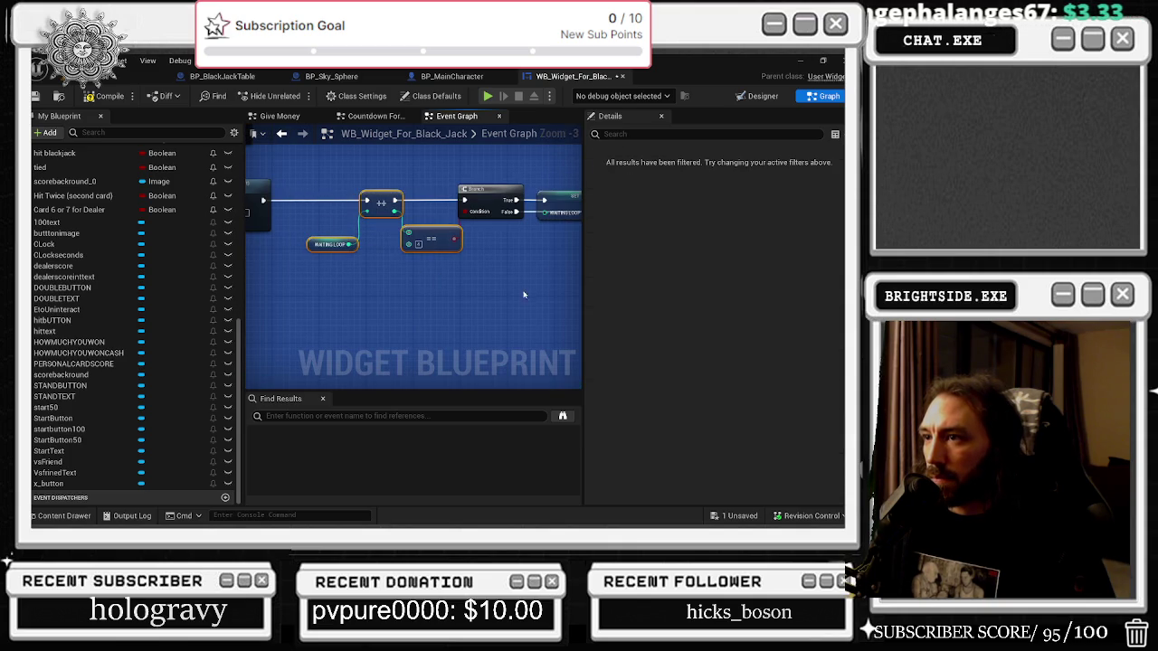
{"action": "left_click_drag", "start_coordinate": [508, 297], "coordinate": [406, 322]}
{"action": "mouse_move", "coordinate": [404, 210]}
{"action": "left_mouse_down"}
{"action": "mouse_move", "coordinate": [396, 328]}
{"action": "mouse_move", "coordinate": [344, 310]}
{"action": "left_mouse_up"}
{"action": "left_click", "coordinate": [439, 227]}
{"action": "left_click_drag", "start_coordinate": [439, 227], "coordinate": [540, 210]}
{"action": "double_click", "coordinate": [539, 209]}
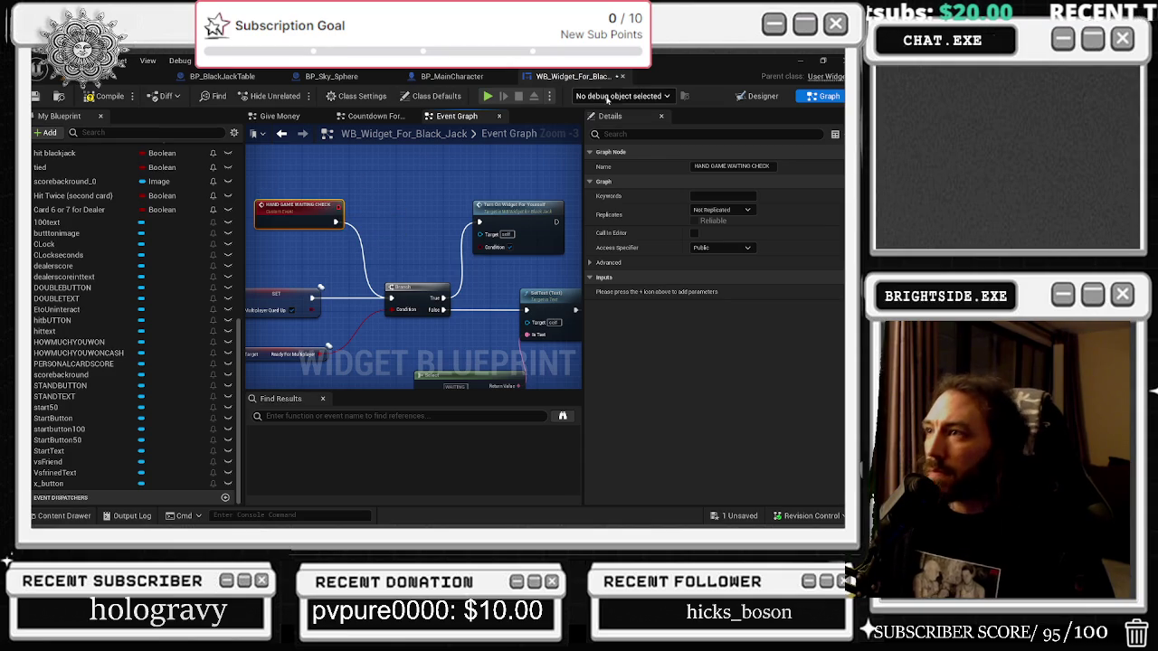
{"action": "left_click_drag", "start_coordinate": [597, 78], "coordinate": [271, 78]}
{"action": "left_click", "coordinate": [222, 76]}
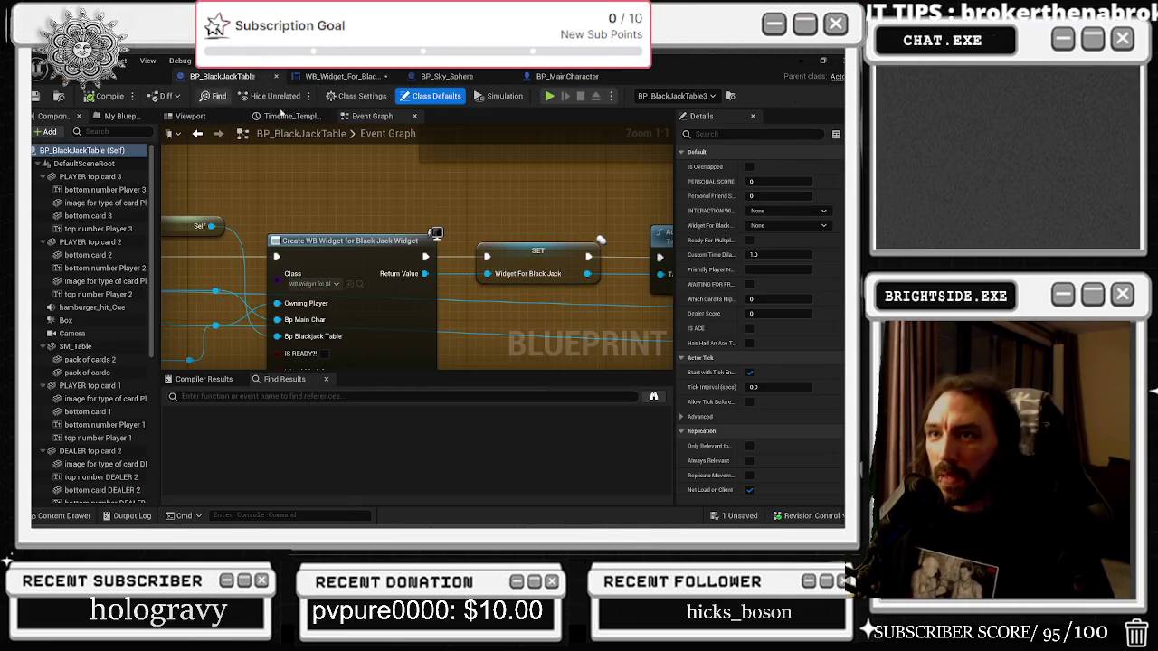
Compile the blackjack widget blueprint and locate the Set Text node flagged ERROR.
{"action": "left_click", "coordinate": [339, 76]}
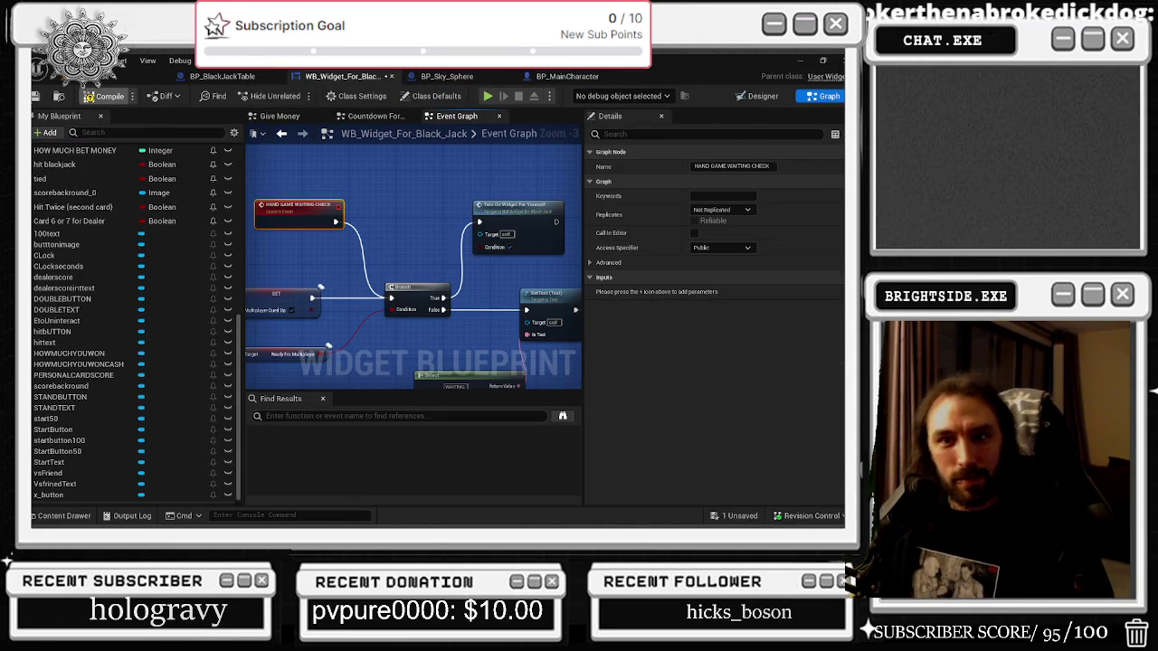
{"action": "left_click", "coordinate": [107, 96]}
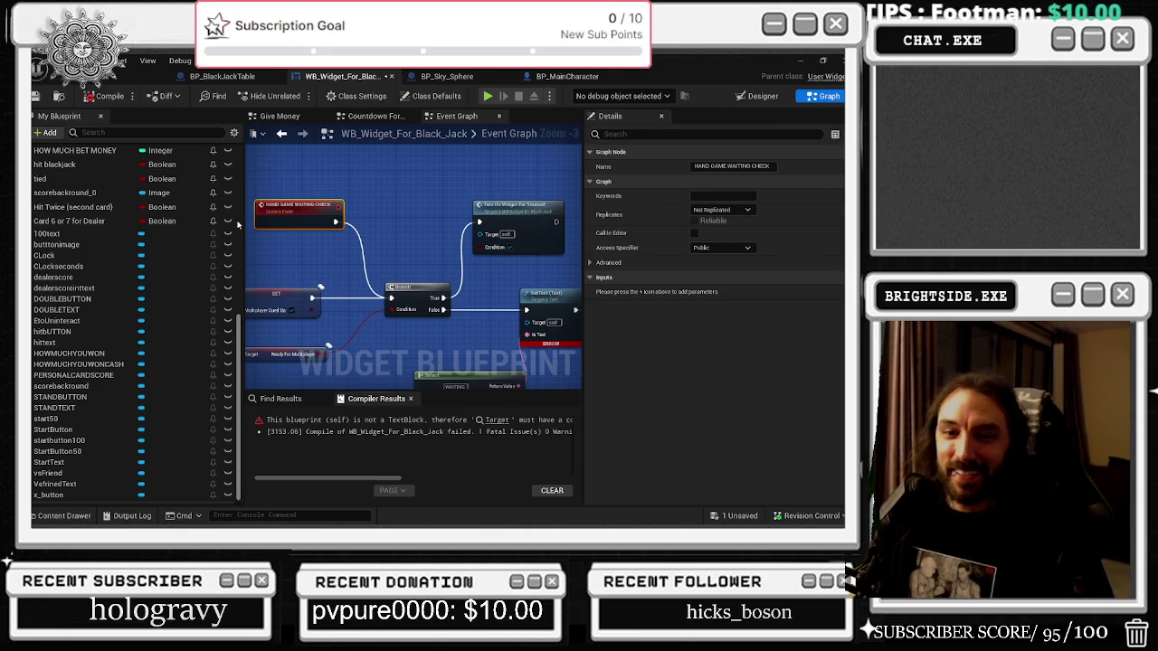
{"action": "mouse_move", "coordinate": [320, 285]}
{"action": "left_mouse_down"}
{"action": "mouse_move", "coordinate": [422, 271]}
{"action": "mouse_move", "coordinate": [365, 262]}
{"action": "left_mouse_up"}
{"action": "mouse_move", "coordinate": [361, 302]}
{"action": "left_mouse_down"}
{"action": "mouse_move", "coordinate": [416, 242]}
{"action": "mouse_move", "coordinate": [375, 241]}
{"action": "mouse_move", "coordinate": [389, 253]}
{"action": "left_mouse_up"}
Browse the Give Money and Countdown graphs, then select Vs fined Text in the Designer.
{"action": "left_click", "coordinate": [317, 116]}
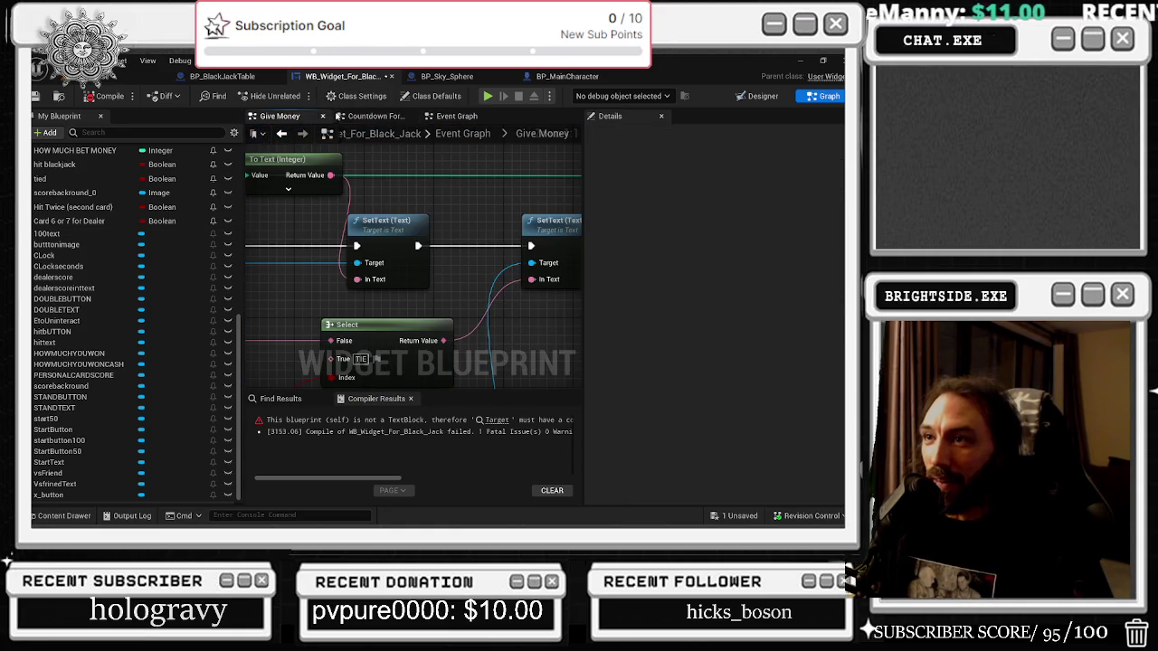
{"action": "left_click", "coordinate": [371, 115]}
{"action": "left_click", "coordinate": [457, 116]}
{"action": "mouse_move", "coordinate": [440, 202]}
{"action": "left_mouse_down"}
{"action": "mouse_move", "coordinate": [345, 314]}
{"action": "mouse_move", "coordinate": [506, 287]}
{"action": "left_mouse_up"}
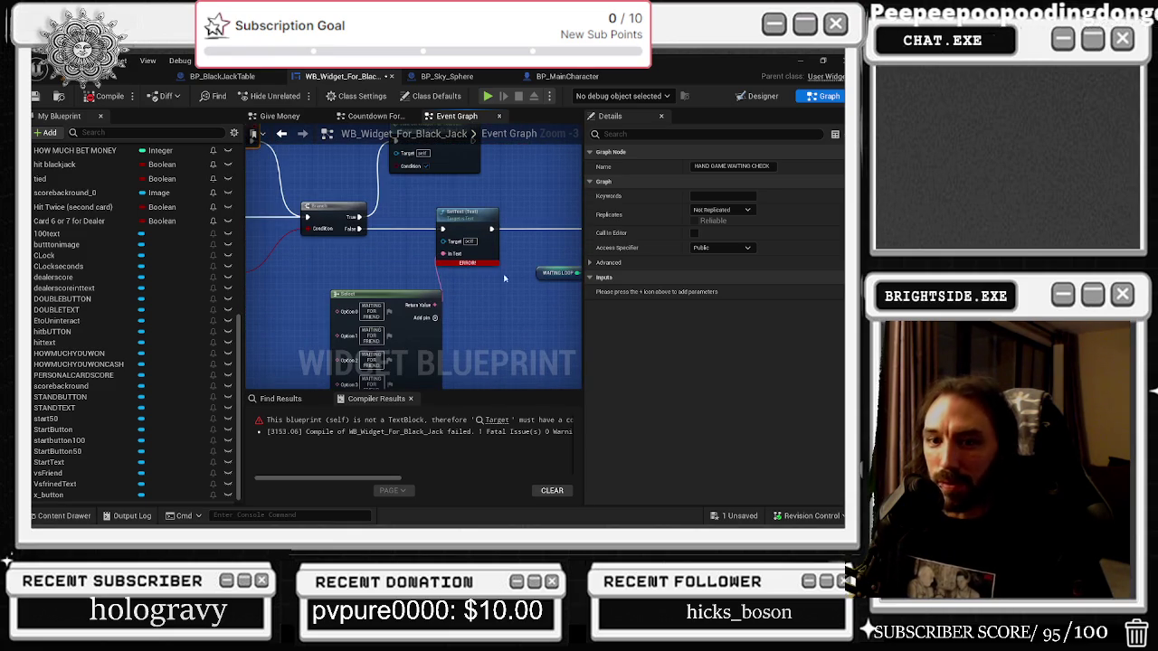
{"action": "left_click", "coordinate": [275, 118]}
{"action": "left_click", "coordinate": [372, 116]}
{"action": "left_click", "coordinate": [457, 115]}
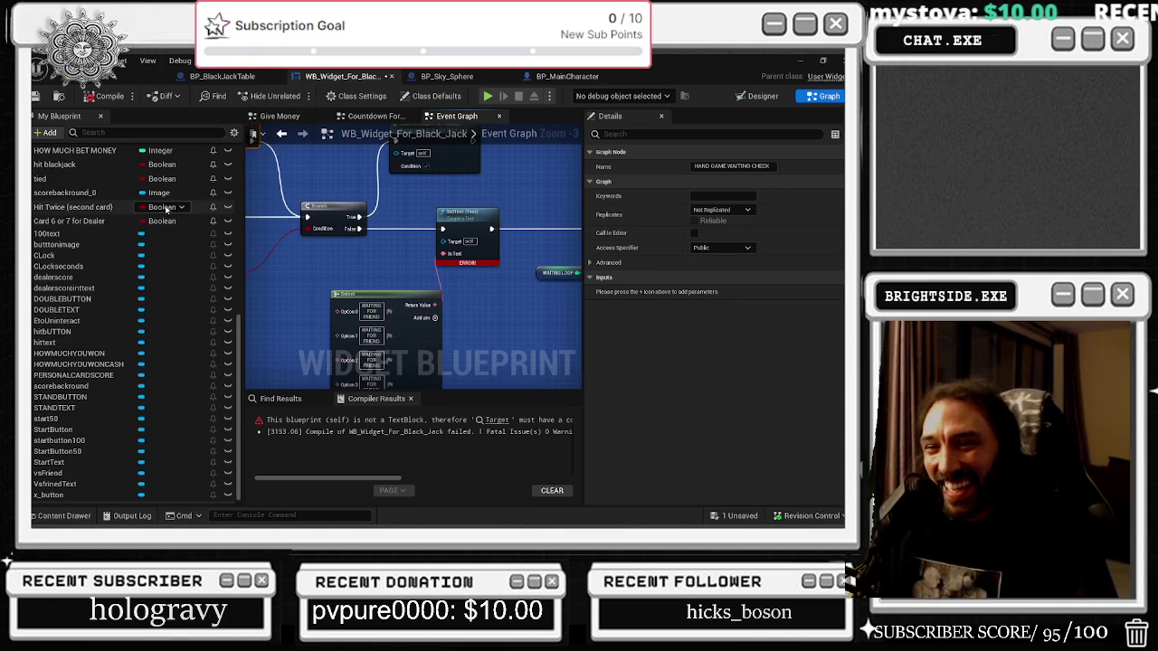
{"action": "left_click", "coordinate": [151, 133]}
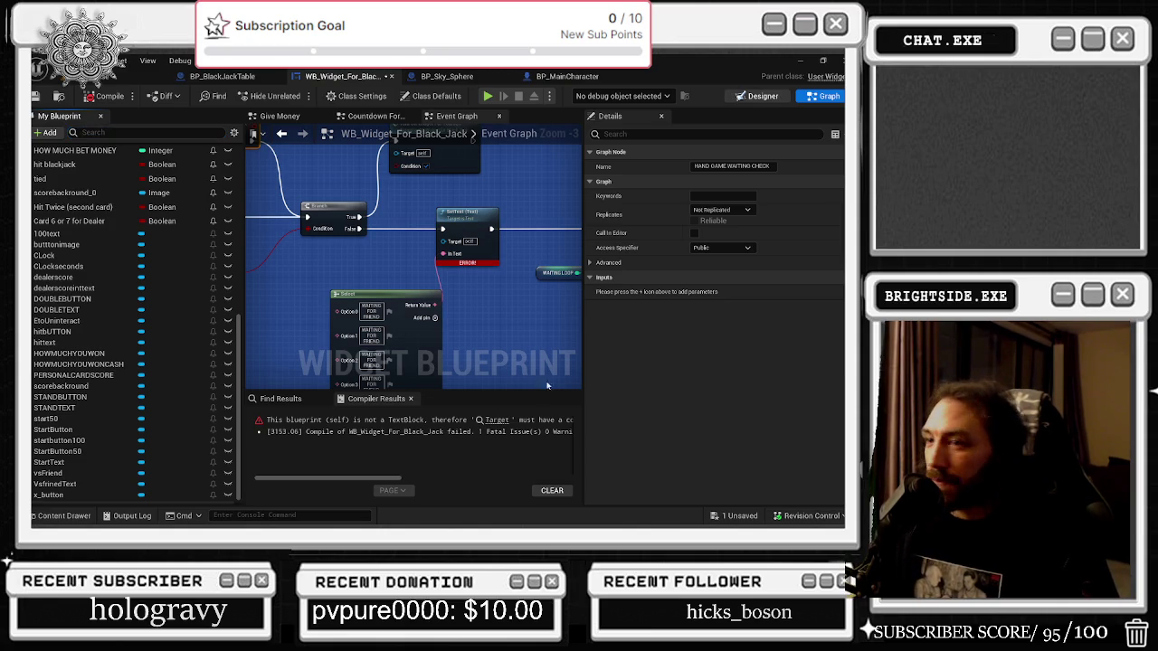
{"action": "left_click", "coordinate": [757, 96]}
{"action": "left_click", "coordinate": [317, 362]}
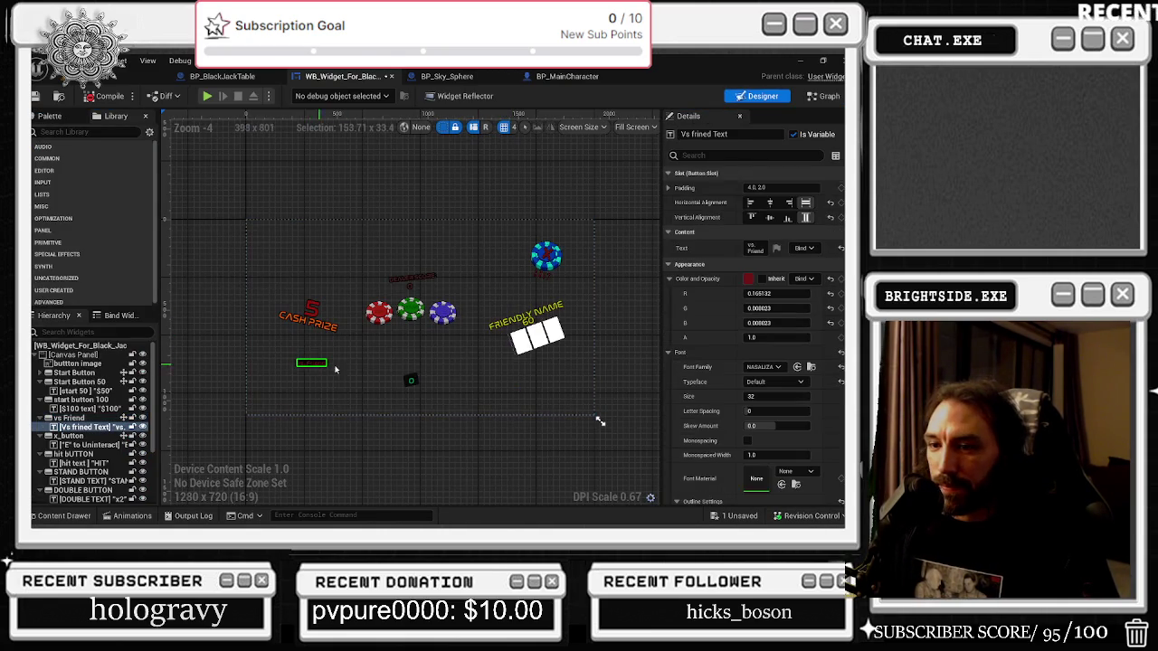
Drag the Vs fined Text widget from the Hierarchy into the Event Graph as a getter node.
{"action": "scroll", "coordinate": [530, 322], "scroll_direction": "up", "scroll_amount": 1}
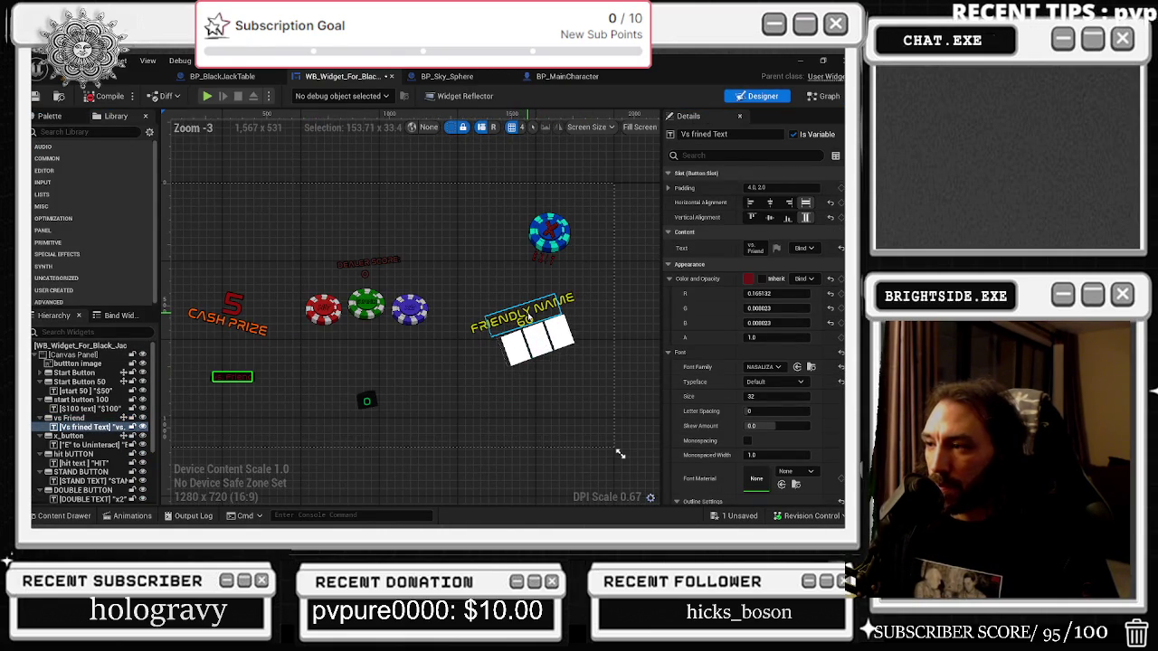
{"action": "left_click", "coordinate": [523, 312]}
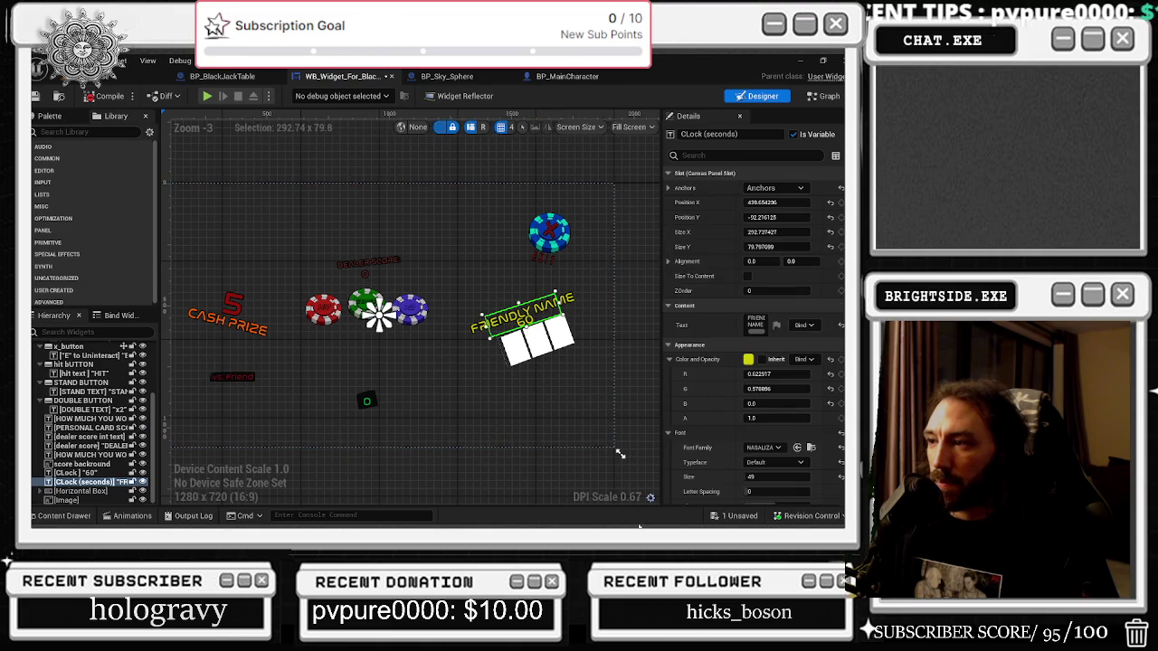
{"action": "left_click", "coordinate": [234, 377]}
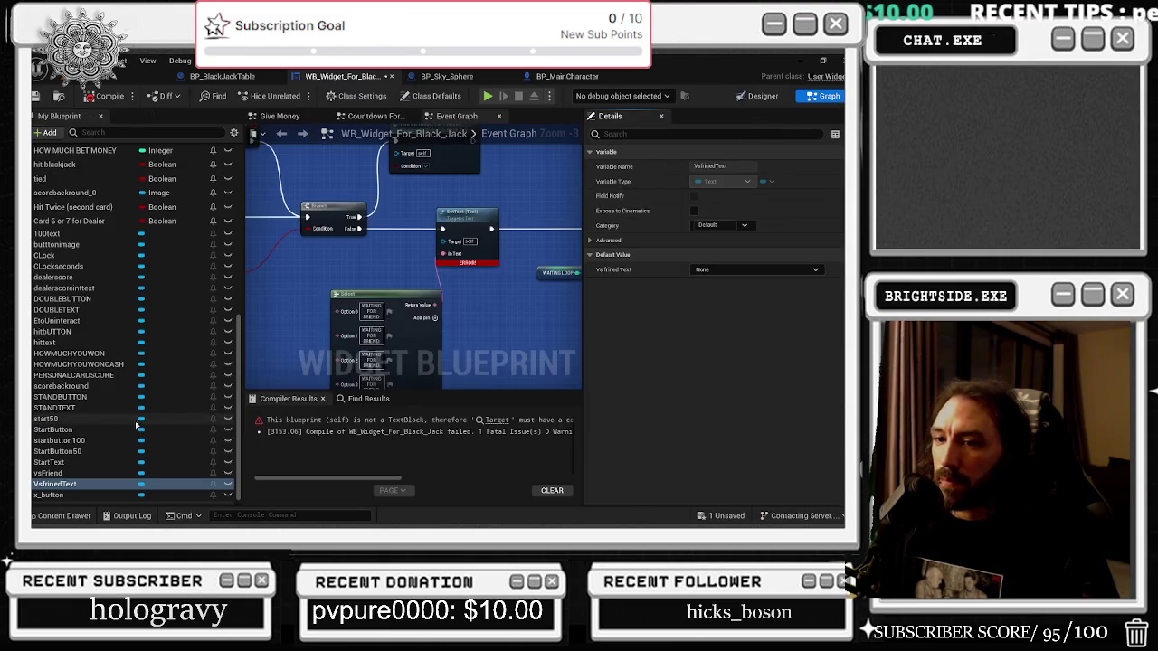
{"action": "mouse_move", "coordinate": [55, 484]}
{"action": "left_mouse_down"}
{"action": "mouse_move", "coordinate": [136, 479]}
{"action": "mouse_move", "coordinate": [406, 262]}
{"action": "mouse_move", "coordinate": [467, 258]}
{"action": "left_mouse_up"}
Rename the HAND GAME WAITING CHECK event to 'black jack WAITING CHECK'.
{"action": "double_click", "coordinate": [533, 203]}
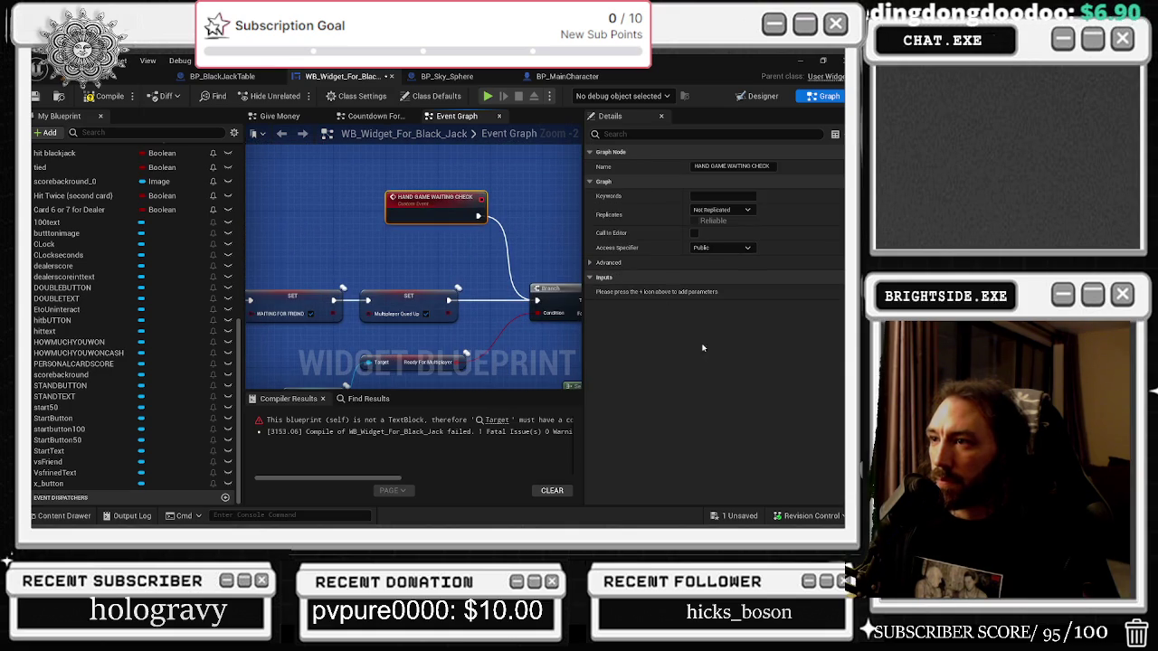
{"action": "left_click_drag", "start_coordinate": [726, 166], "coordinate": [589, 153]}
{"action": "type", "text": "black jack"}
{"action": "key", "text": "Return"}
Select the waiting-check nodes and inspect the SET nodes reading Ready For Multiplayer from the table.
{"action": "left_click", "coordinate": [287, 220]}
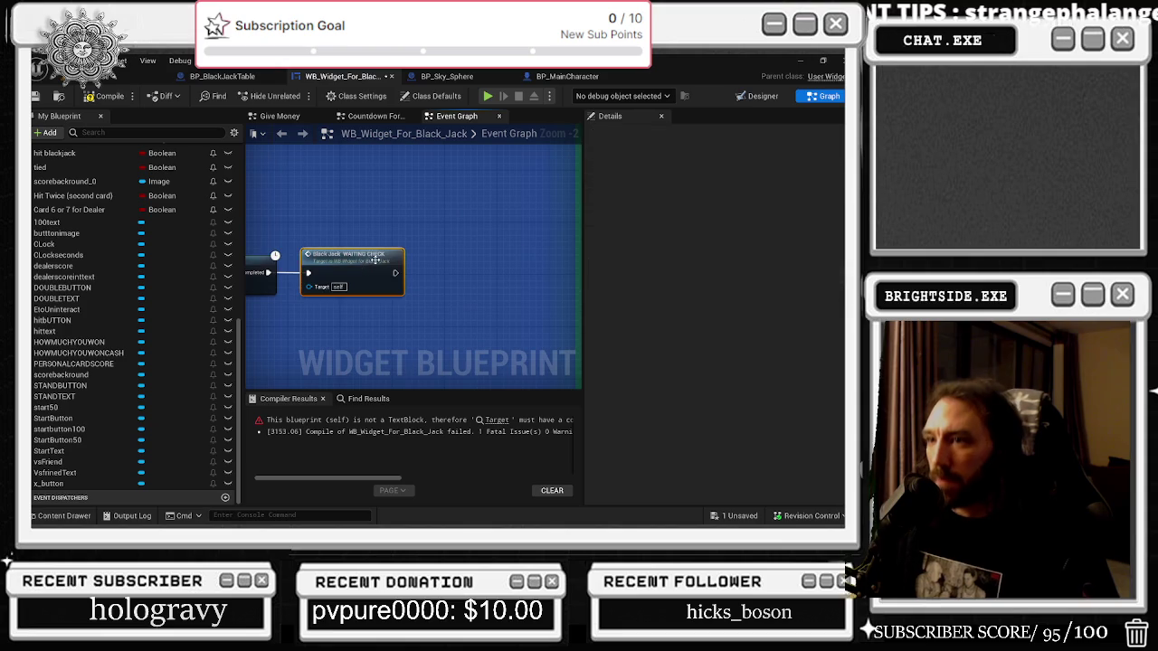
{"action": "scroll", "coordinate": [389, 271], "scroll_direction": "down", "scroll_amount": 3}
{"action": "scroll", "coordinate": [407, 294], "scroll_direction": "up", "scroll_amount": 2}
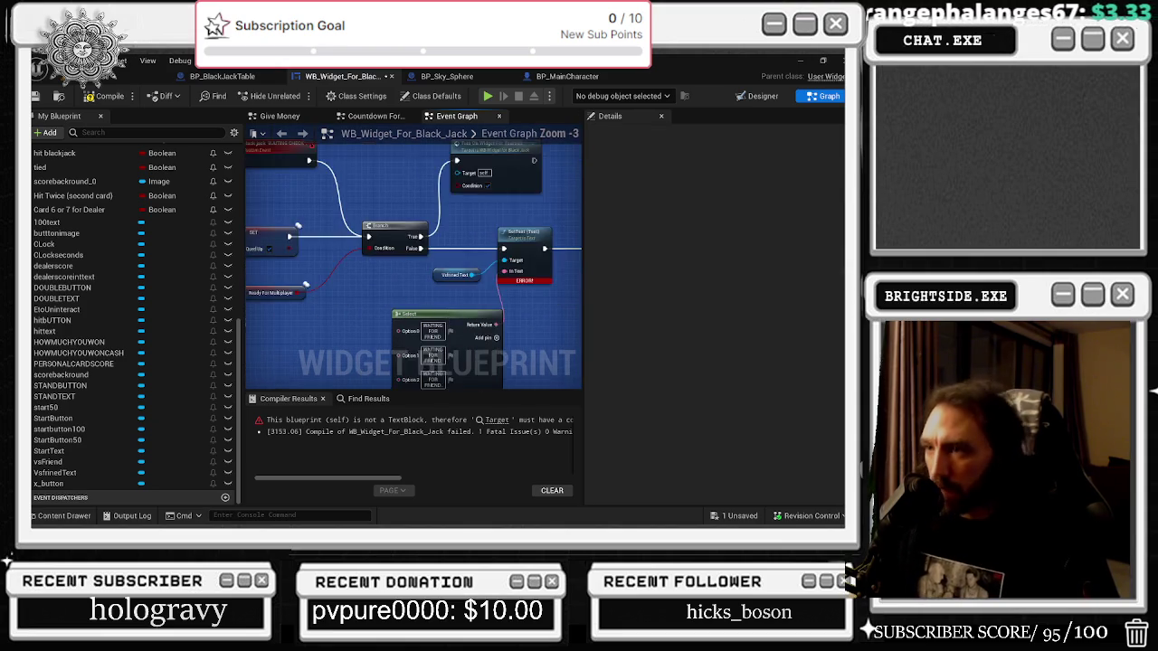
{"action": "left_click_drag", "start_coordinate": [536, 364], "coordinate": [529, 360]}
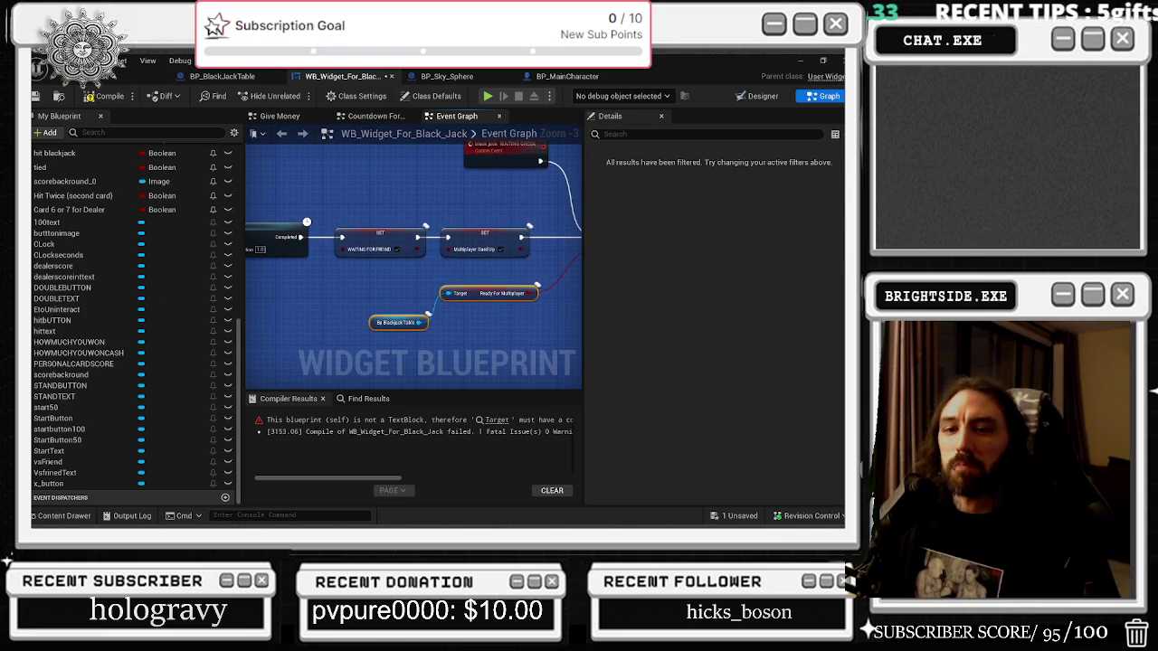
{"action": "left_click_drag", "start_coordinate": [499, 276], "coordinate": [583, 186]}
{"action": "left_click_drag", "start_coordinate": [375, 257], "coordinate": [268, 235]}
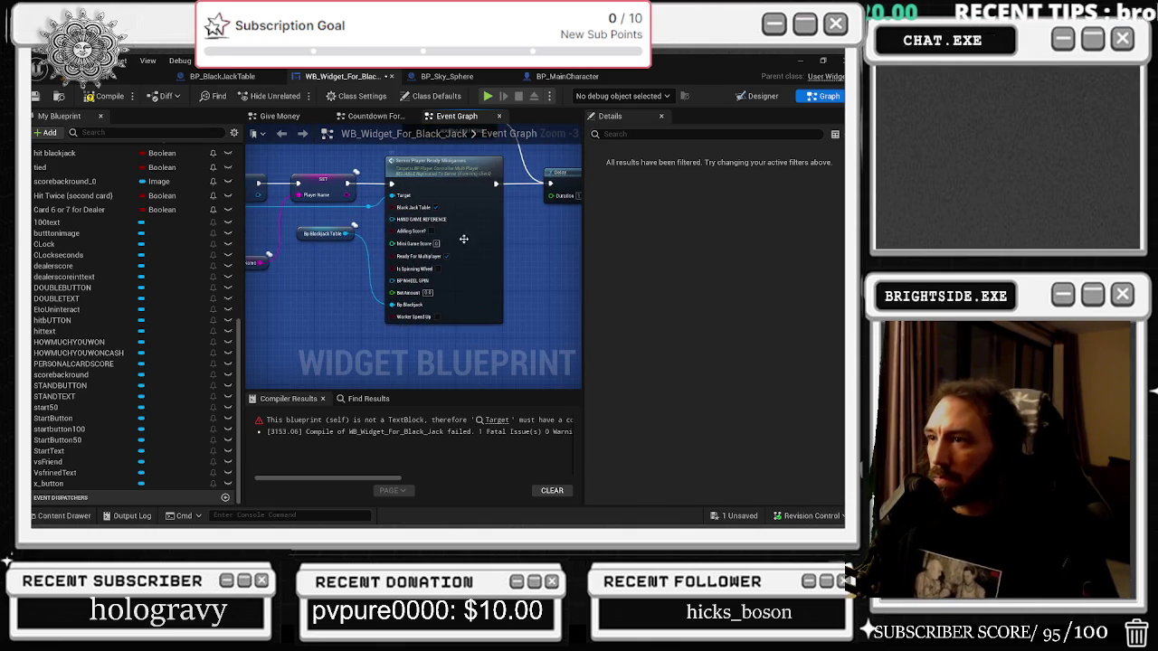
{"action": "mouse_move", "coordinate": [511, 257]}
{"action": "left_mouse_down"}
{"action": "mouse_move", "coordinate": [423, 310]}
{"action": "mouse_move", "coordinate": [509, 341]}
{"action": "mouse_move", "coordinate": [463, 355]}
{"action": "left_mouse_up"}
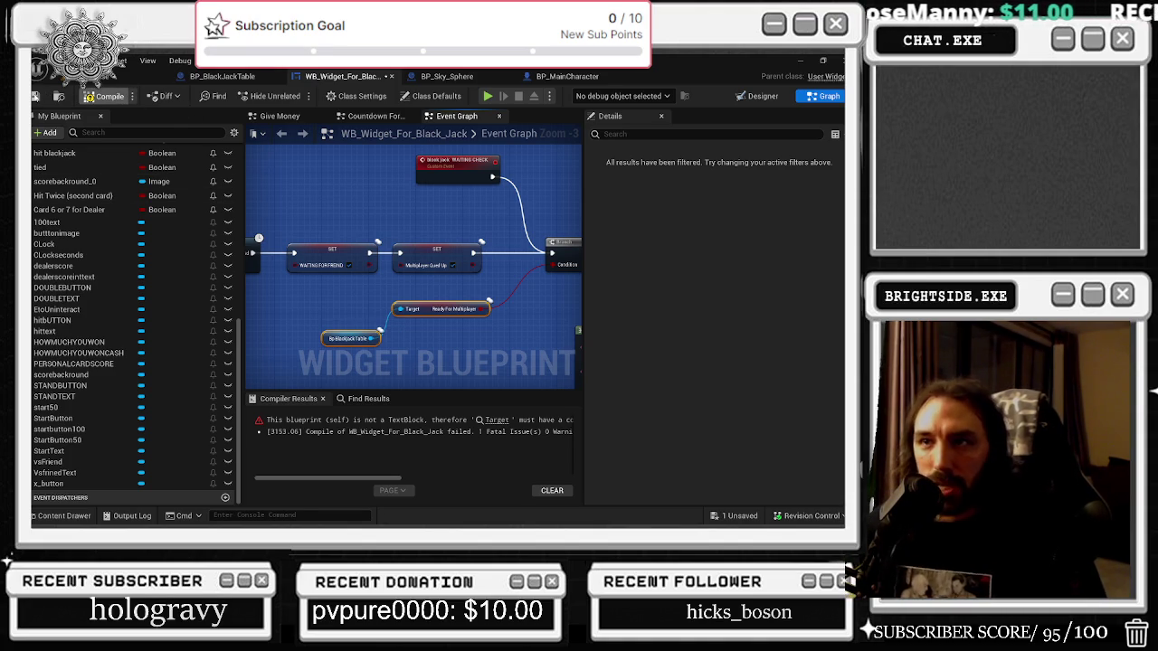
Recompile the blackjack widget blueprint without errors and return to the level editor.
{"action": "left_click", "coordinate": [106, 96]}
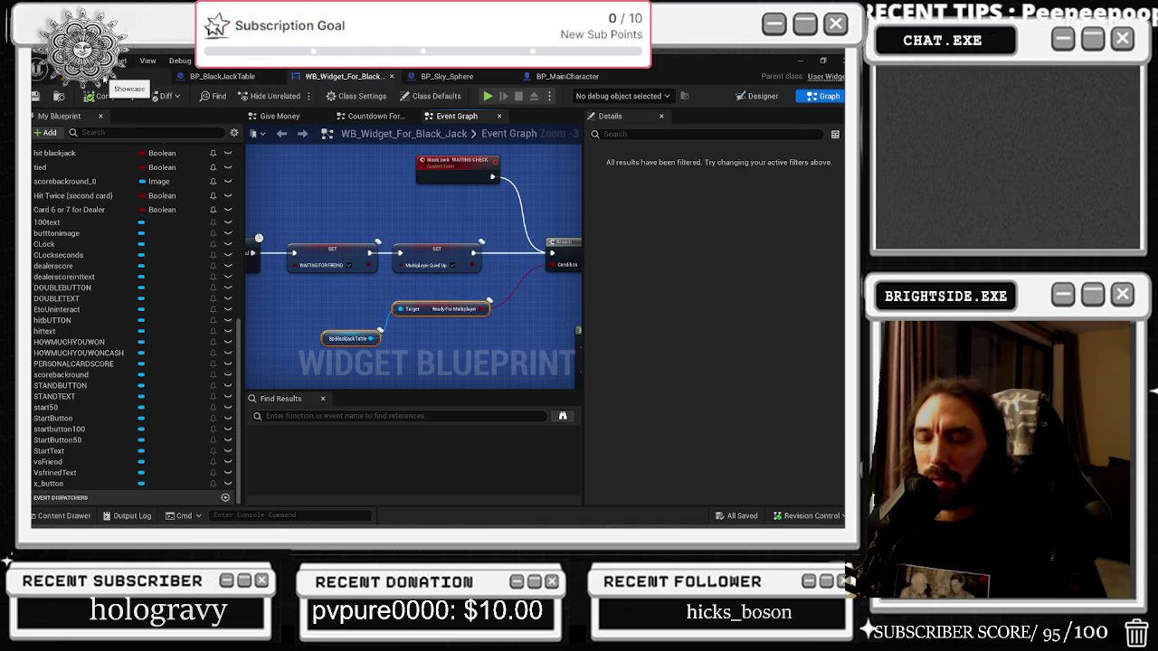
{"action": "mouse_move", "coordinate": [442, 361]}
{"action": "left_mouse_down"}
{"action": "mouse_move", "coordinate": [299, 330]}
{"action": "mouse_move", "coordinate": [392, 309]}
{"action": "left_mouse_up"}
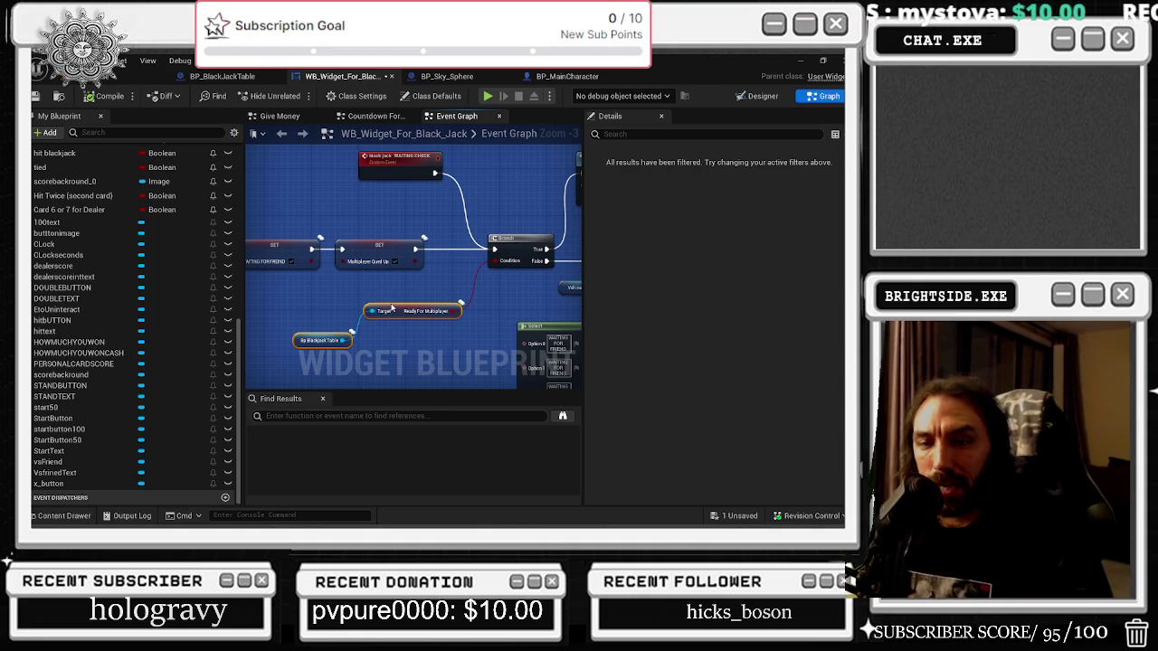
{"action": "left_click", "coordinate": [109, 76]}
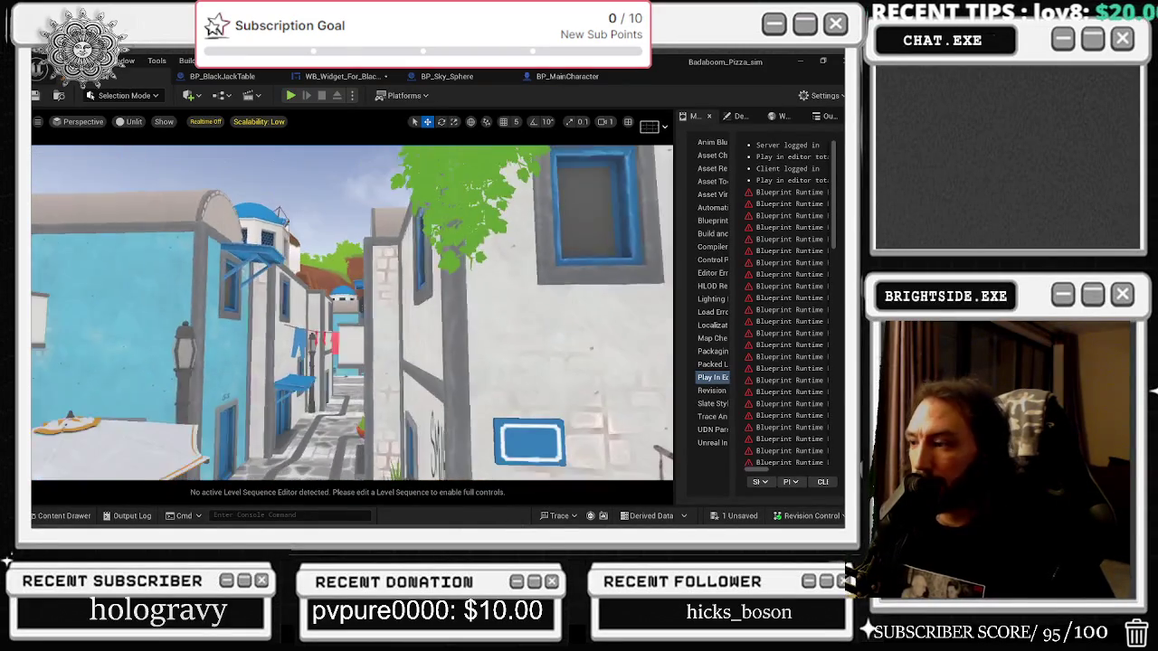
Save all, start a PIE session, and walk through town, briefly opening and closing the shop.
{"action": "key", "text": "ctrl+s"}
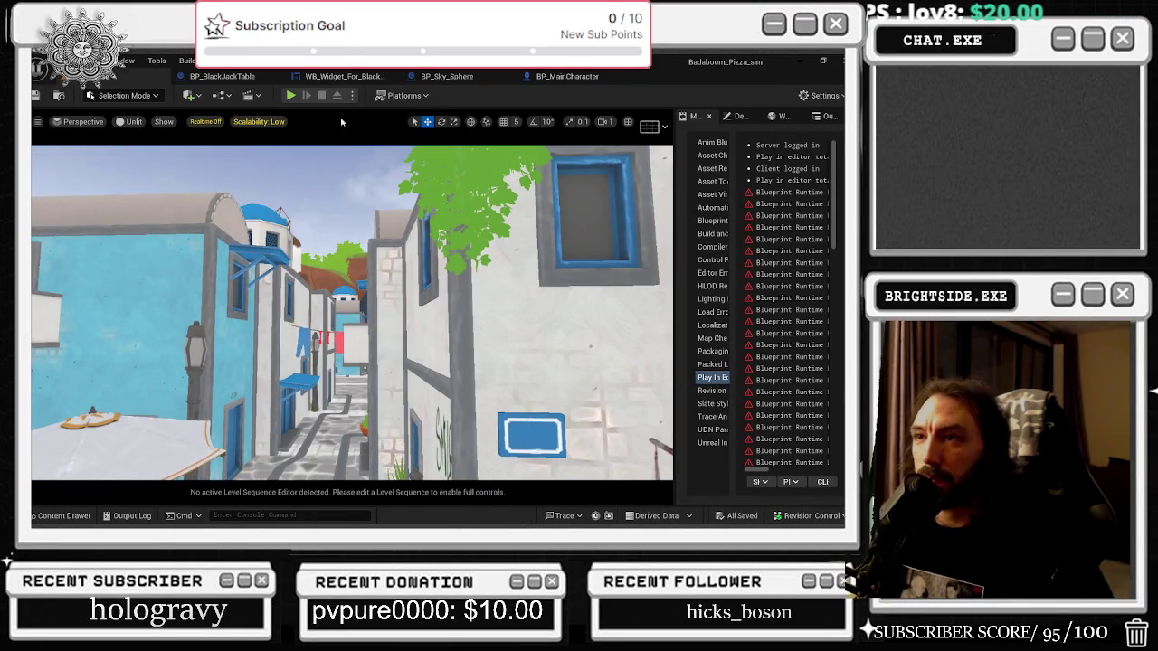
{"action": "left_click", "coordinate": [291, 95]}
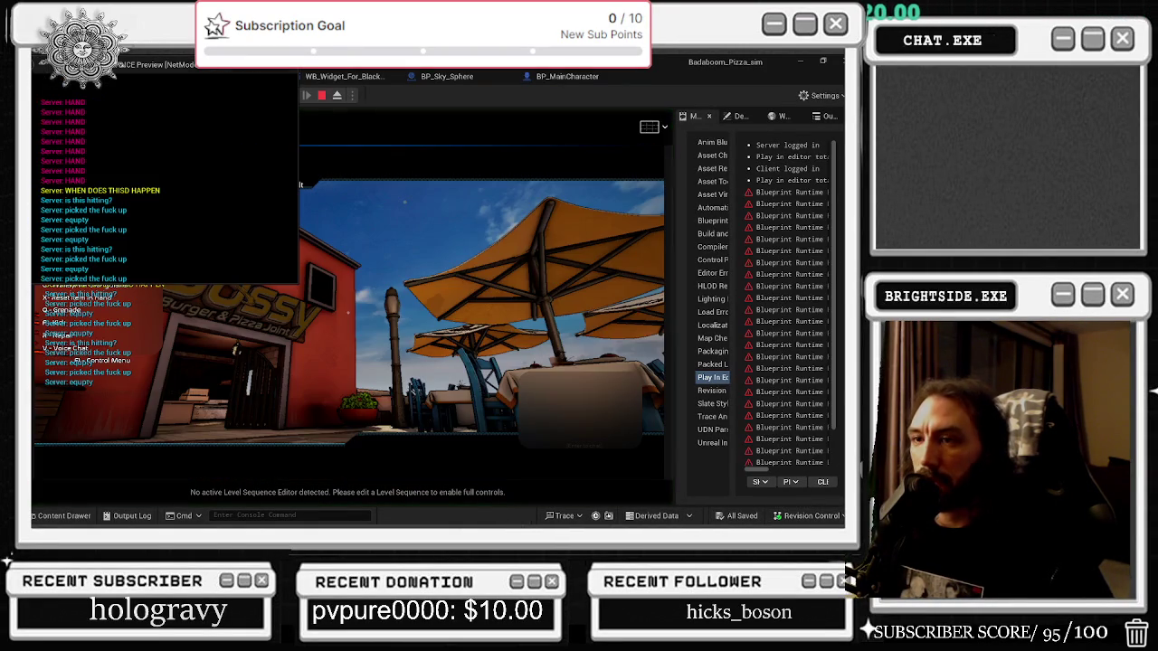
{"action": "key", "text": "w"}
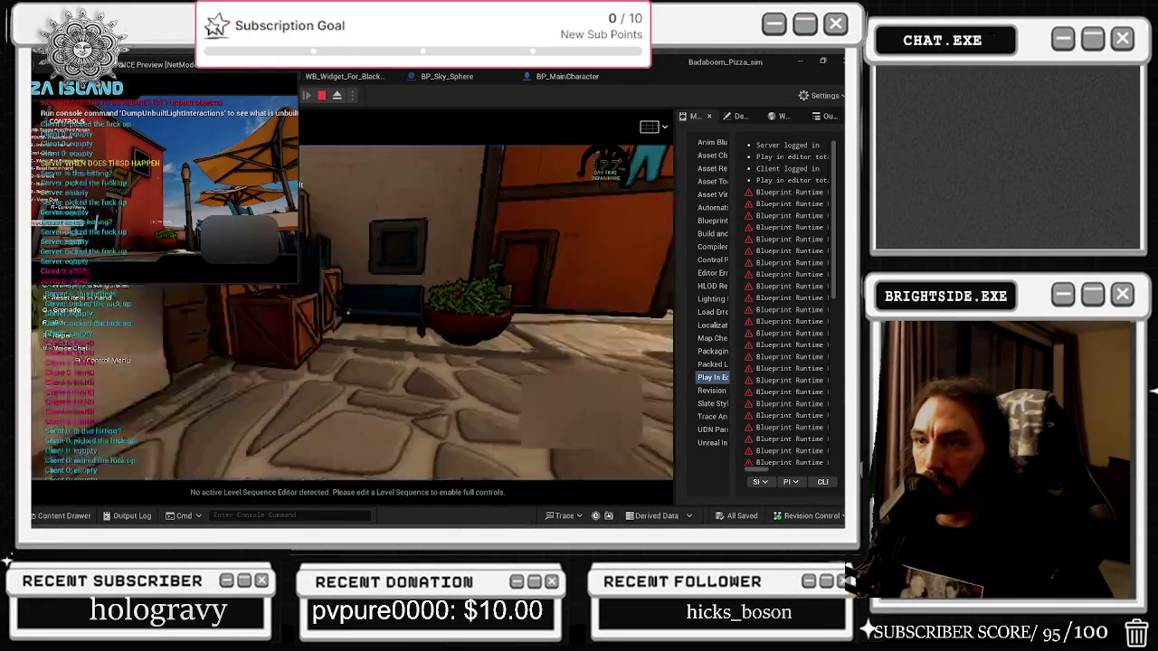
{"action": "key", "text": "w"}
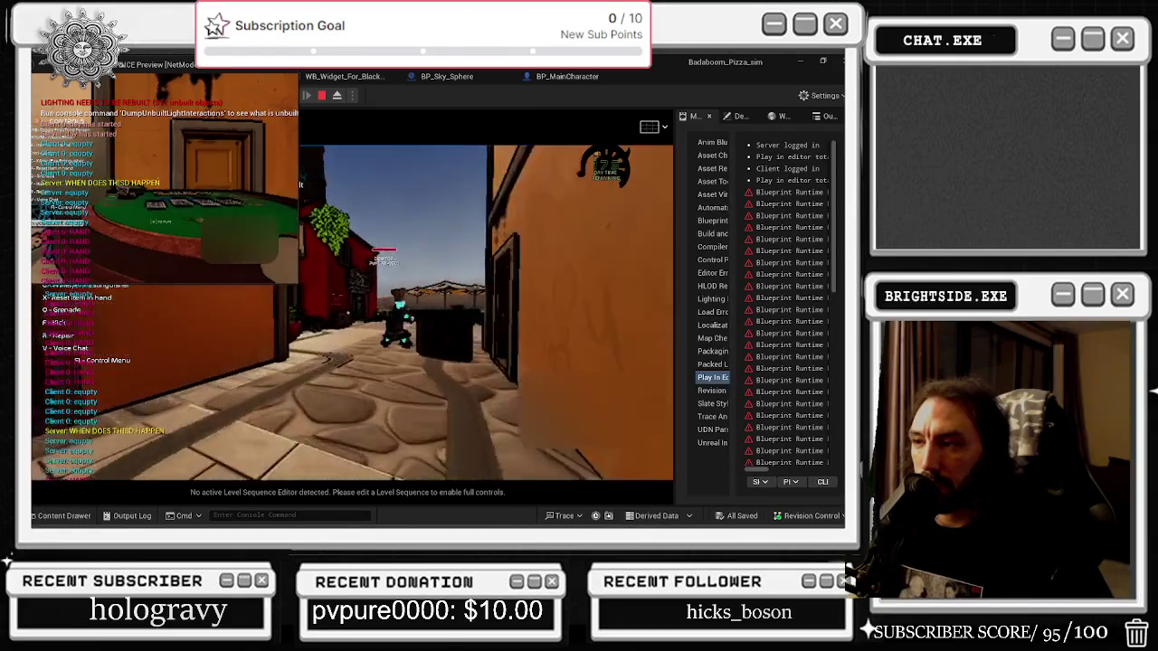
{"action": "key", "text": "w"}
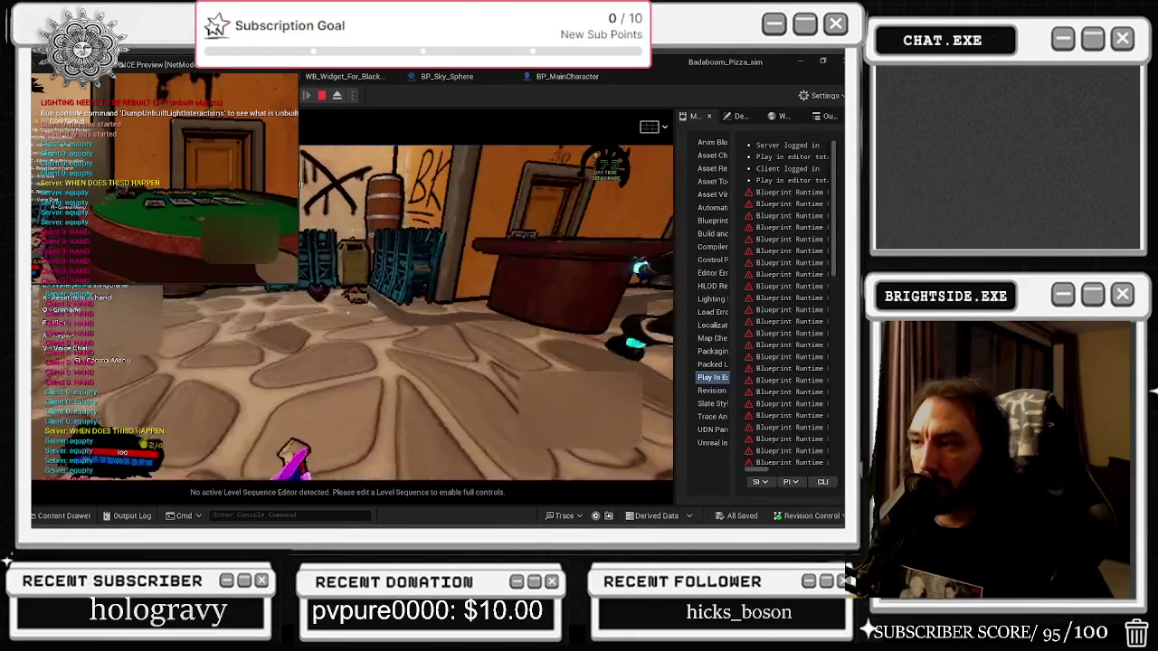
{"action": "key", "text": "w"}
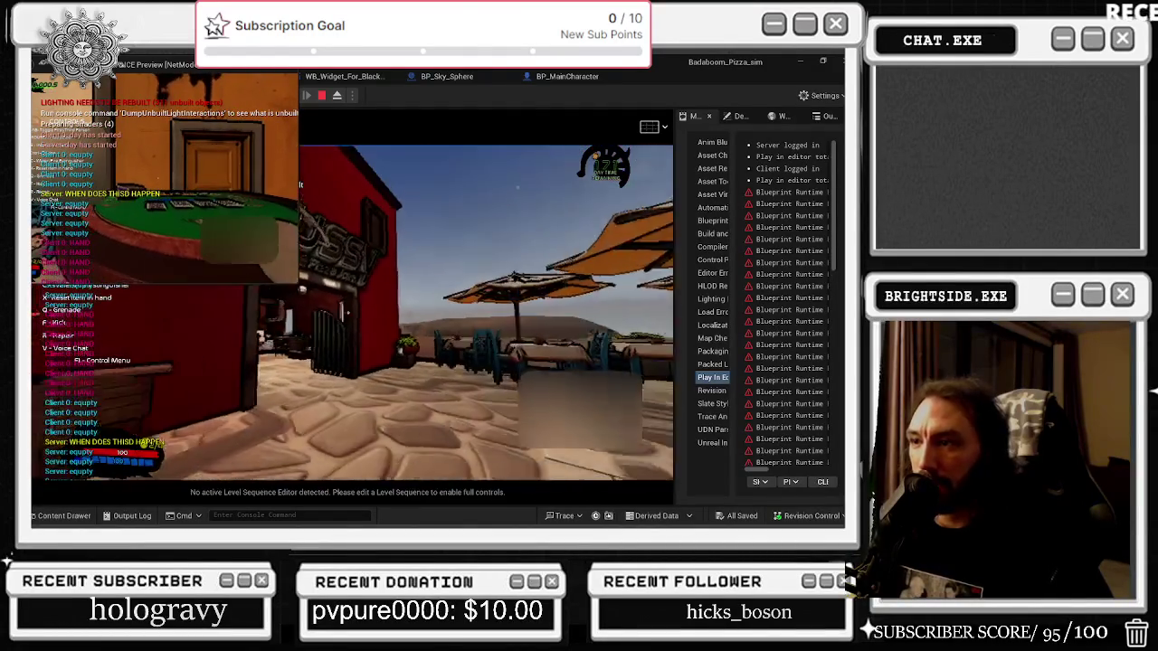
{"action": "key", "text": "e"}
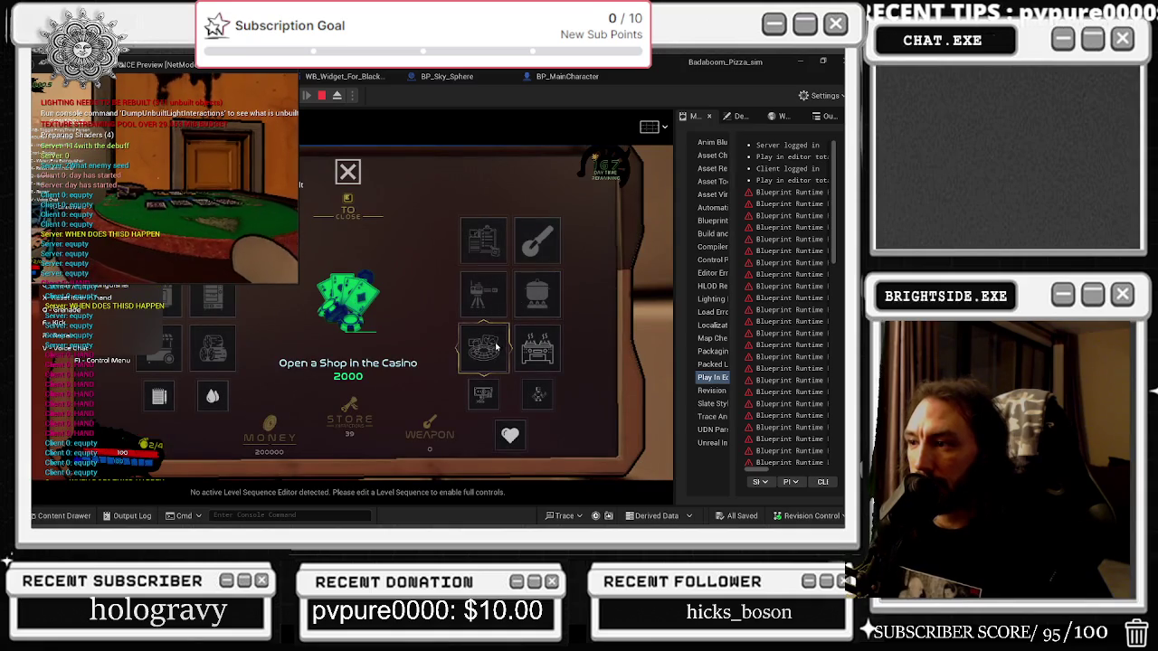
{"action": "key", "text": "x"}
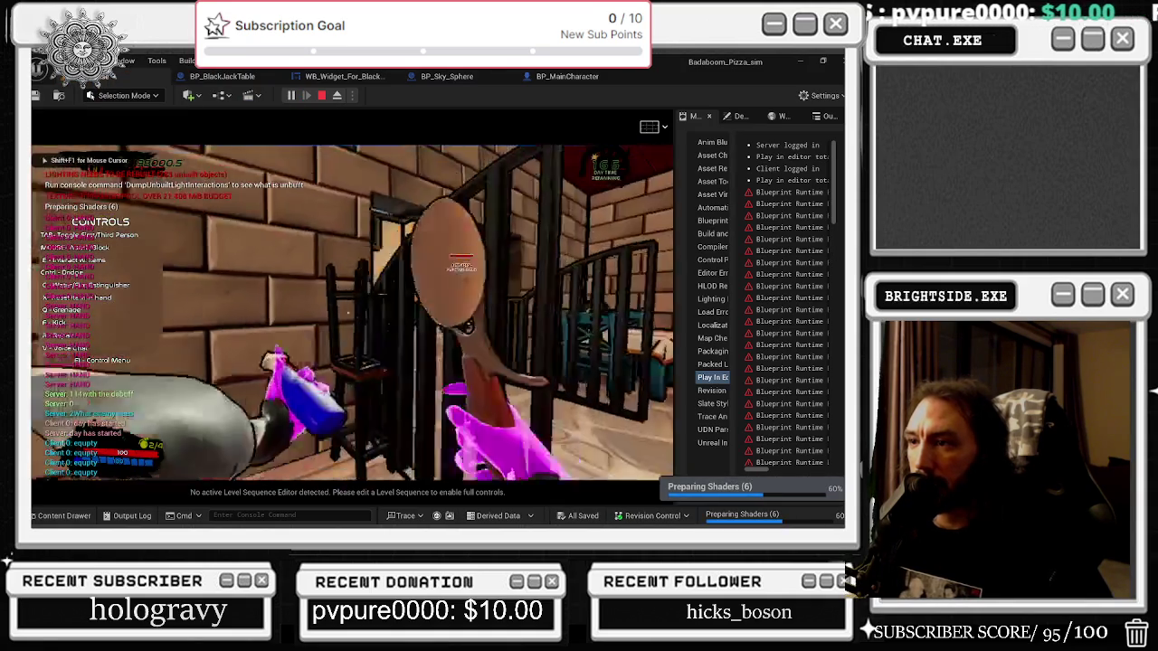
Walk into the Burger & Pizza Joint and start the knife-stab minigame at the table.
{"action": "key", "text": "w"}
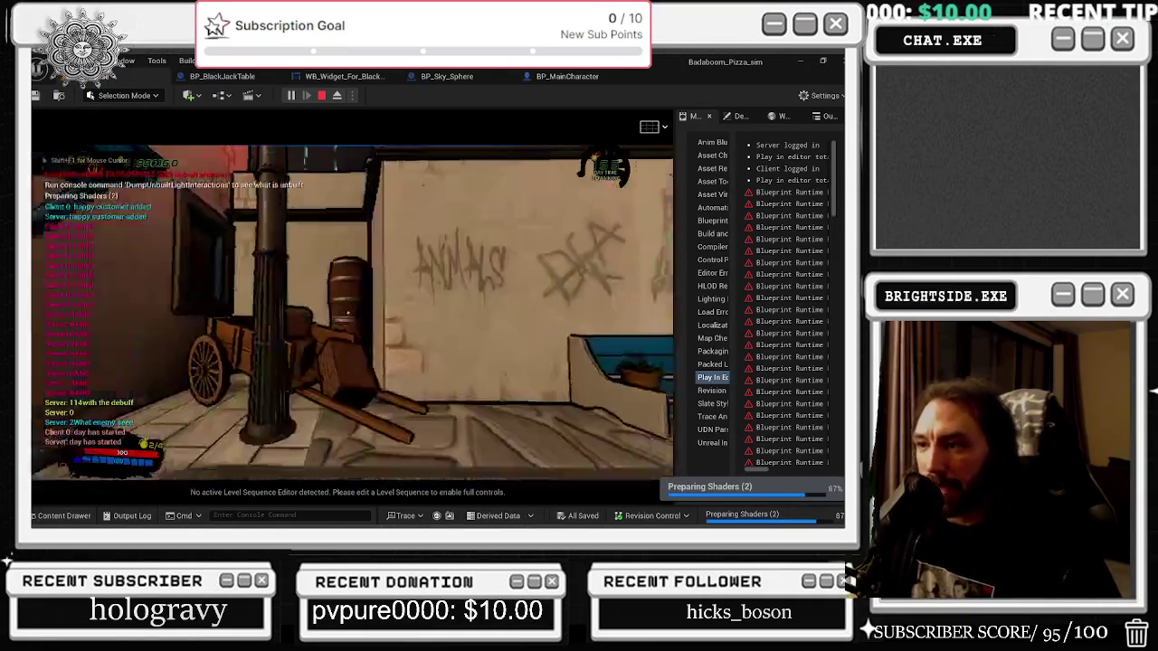
{"action": "key", "text": "w"}
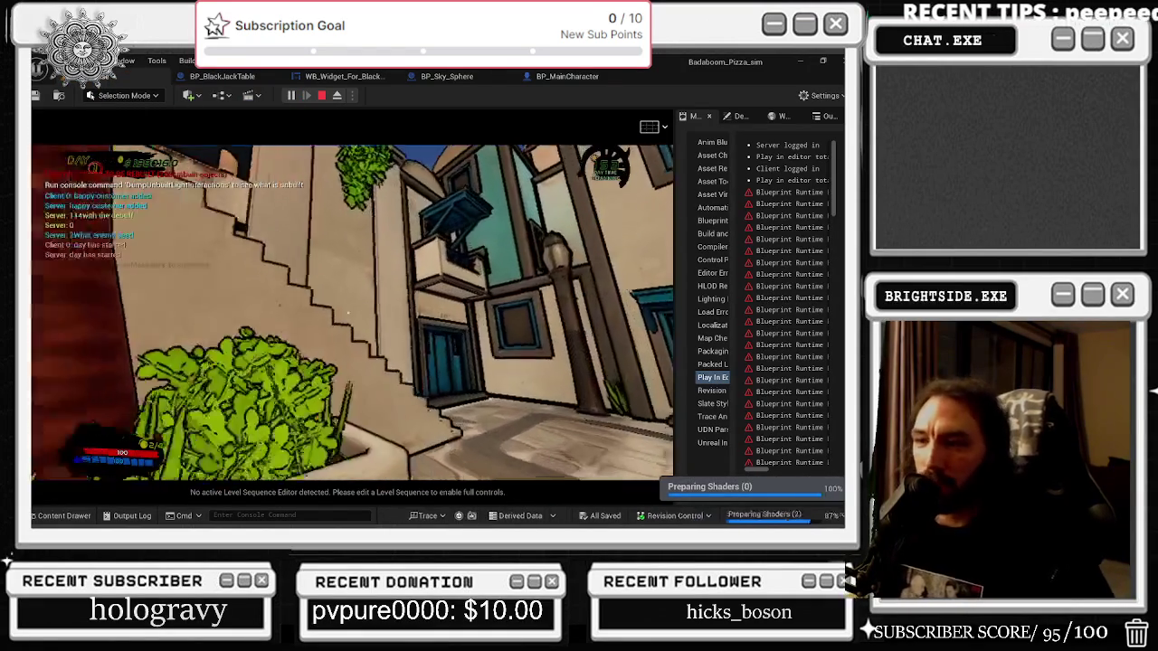
{"action": "key", "text": "w"}
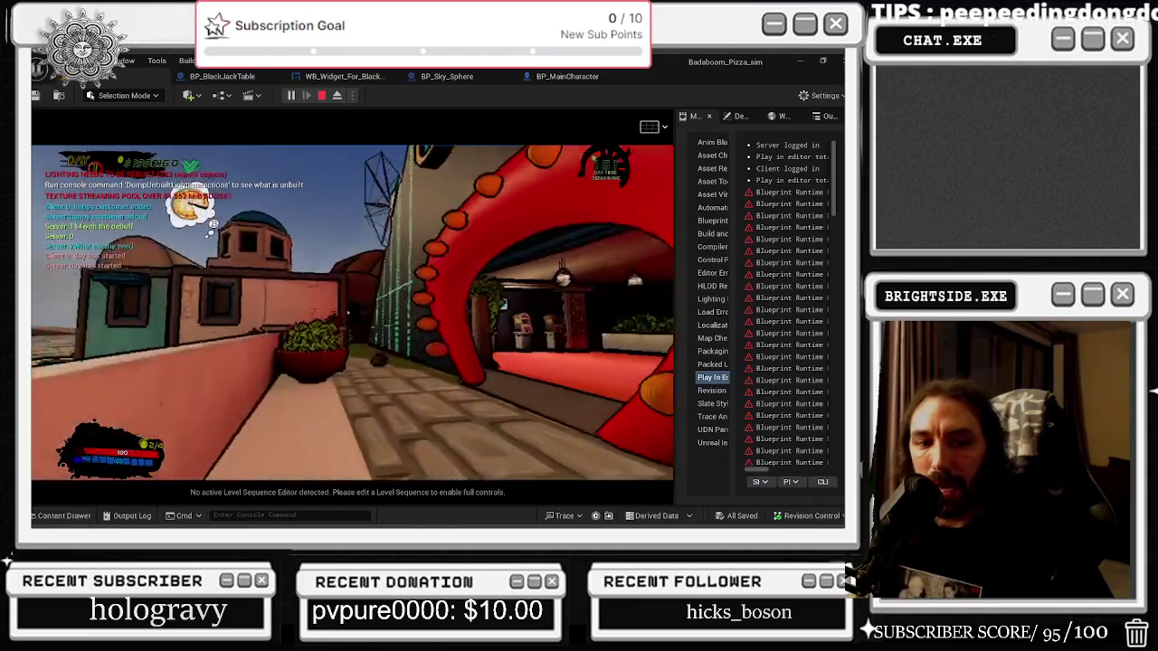
{"action": "key", "text": "w"}
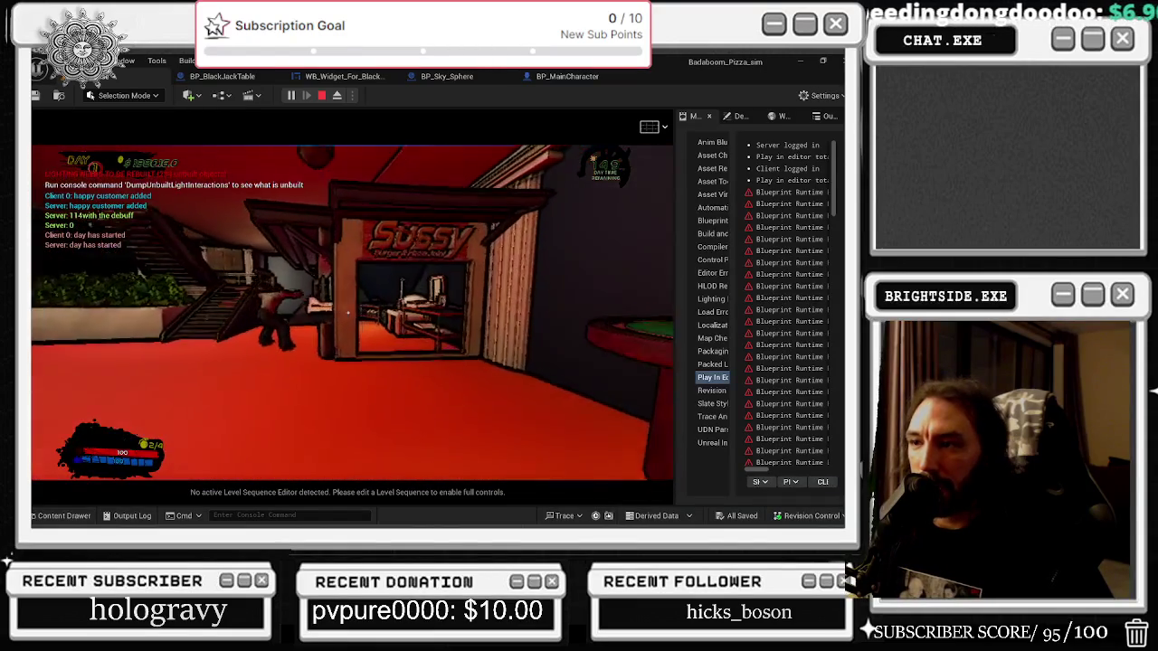
{"action": "key", "text": "w"}
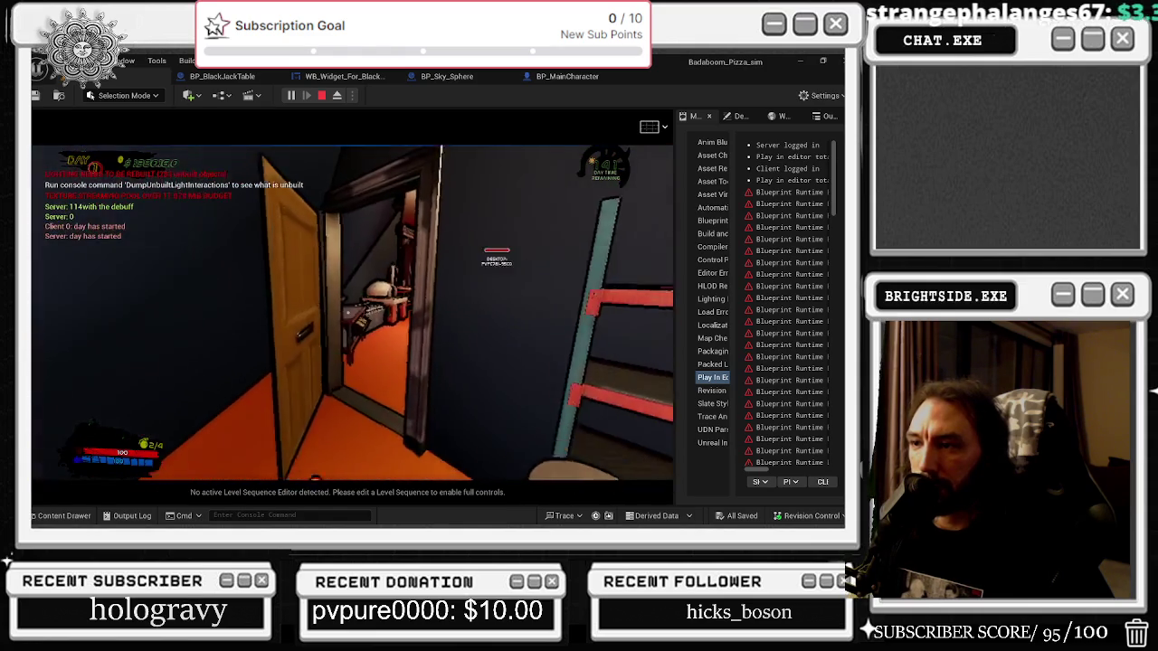
{"action": "key", "text": "w"}
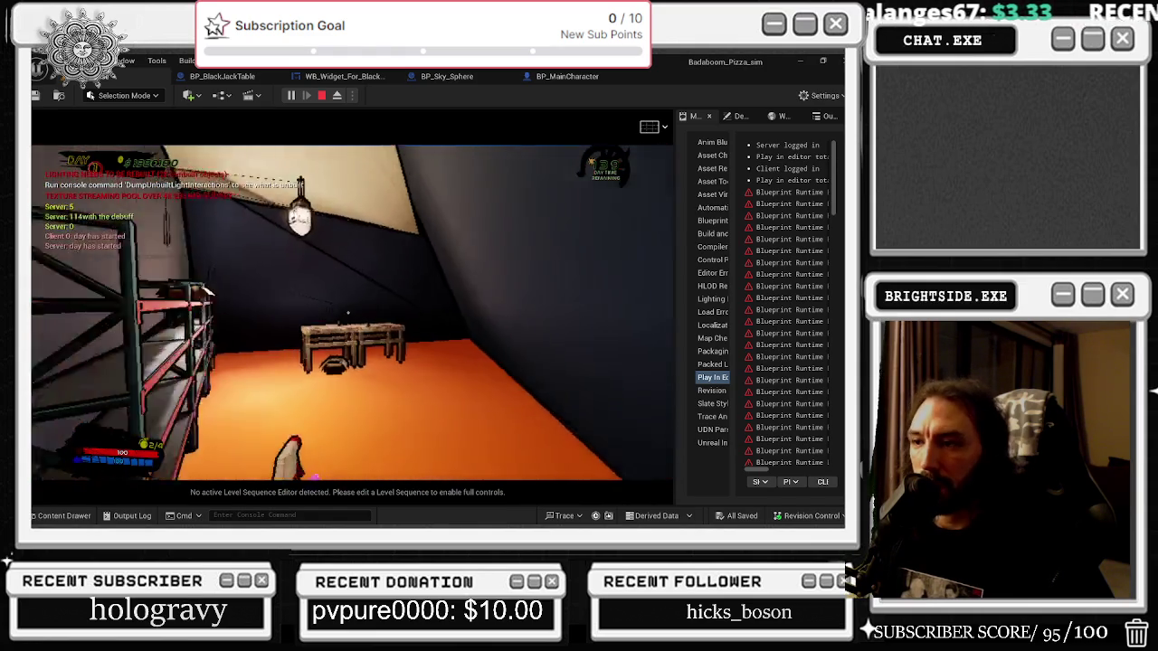
{"action": "key", "text": "e"}
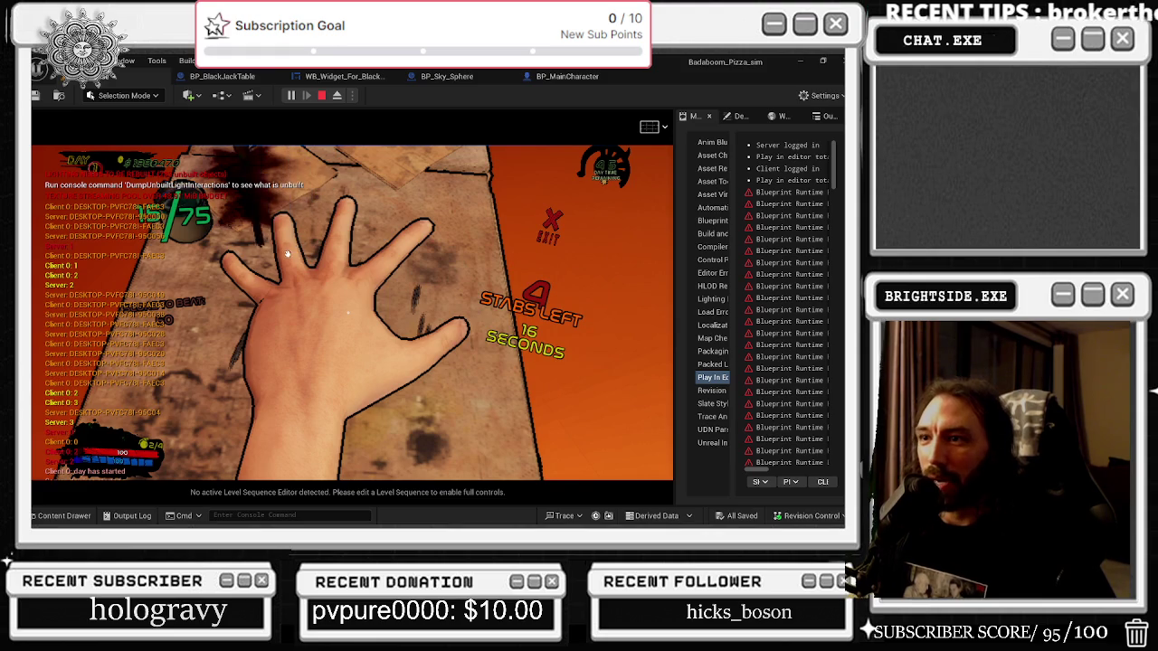
Make three knife stabs between the fingers in the minigame round.
{"action": "left_click", "coordinate": [353, 222]}
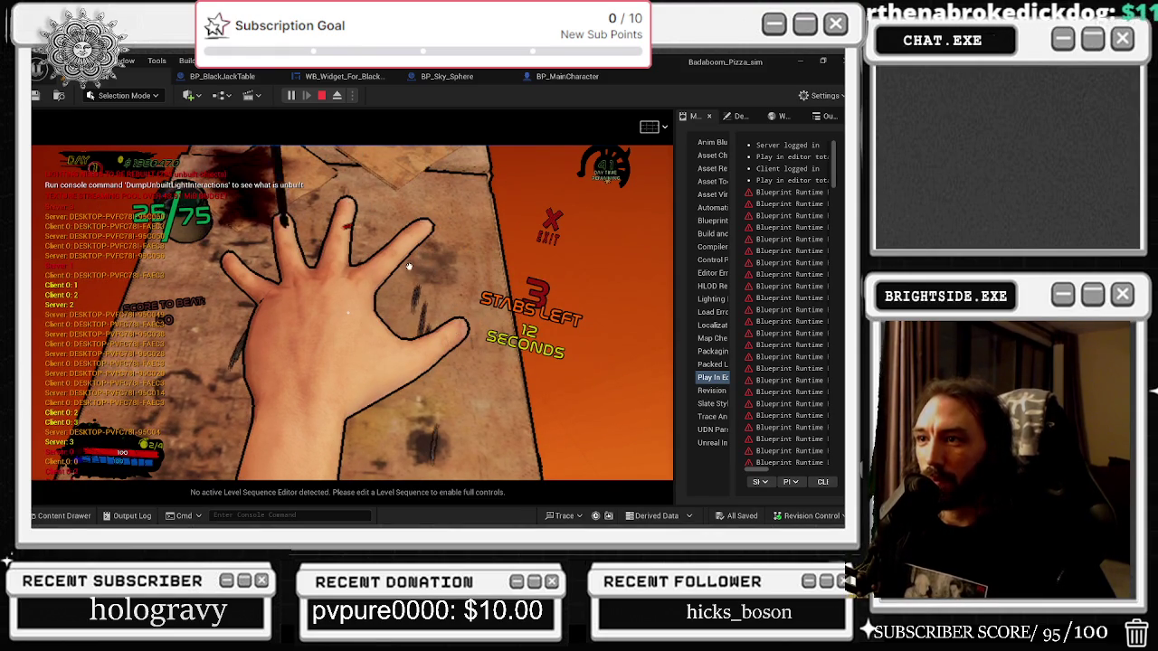
{"action": "left_click", "coordinate": [407, 272]}
{"action": "left_click", "coordinate": [404, 273]}
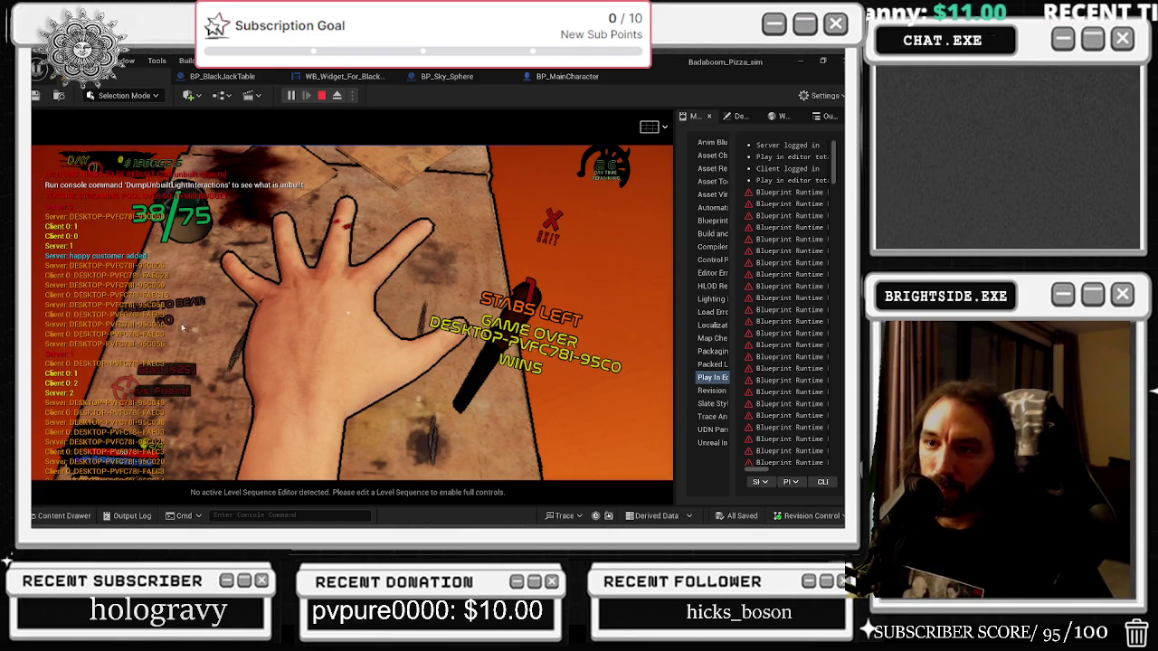
Switch between the editor and game windows, ending on the client showing FAILED.
{"action": "key", "text": "alt+Tab"}
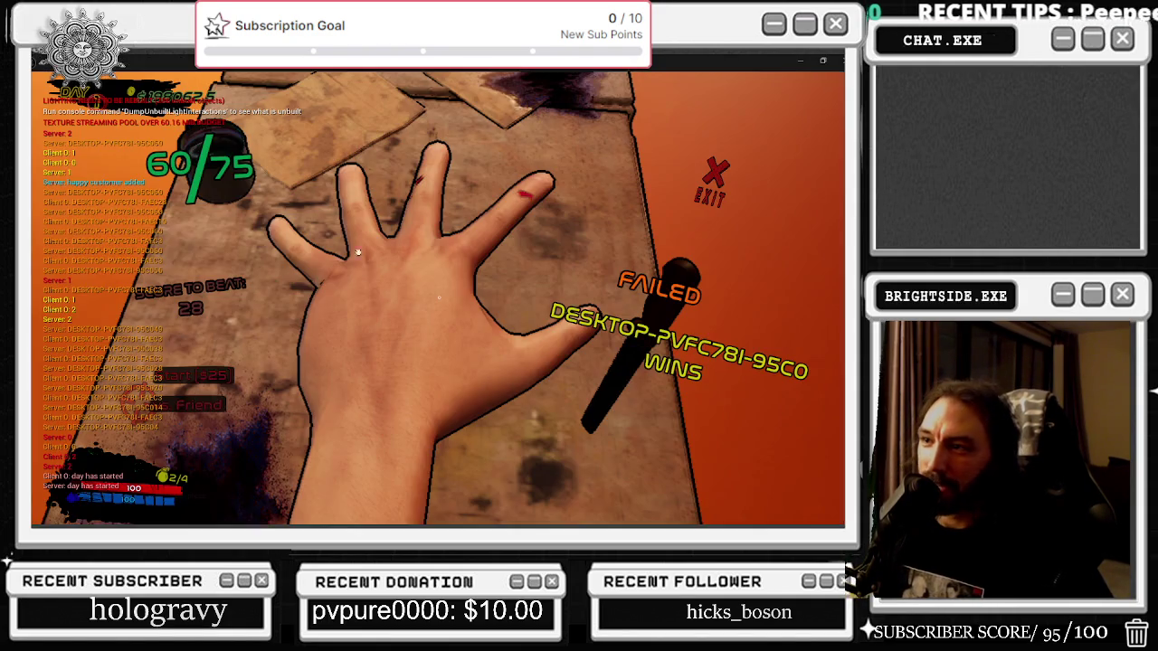
{"action": "key", "text": "alt+Tab"}
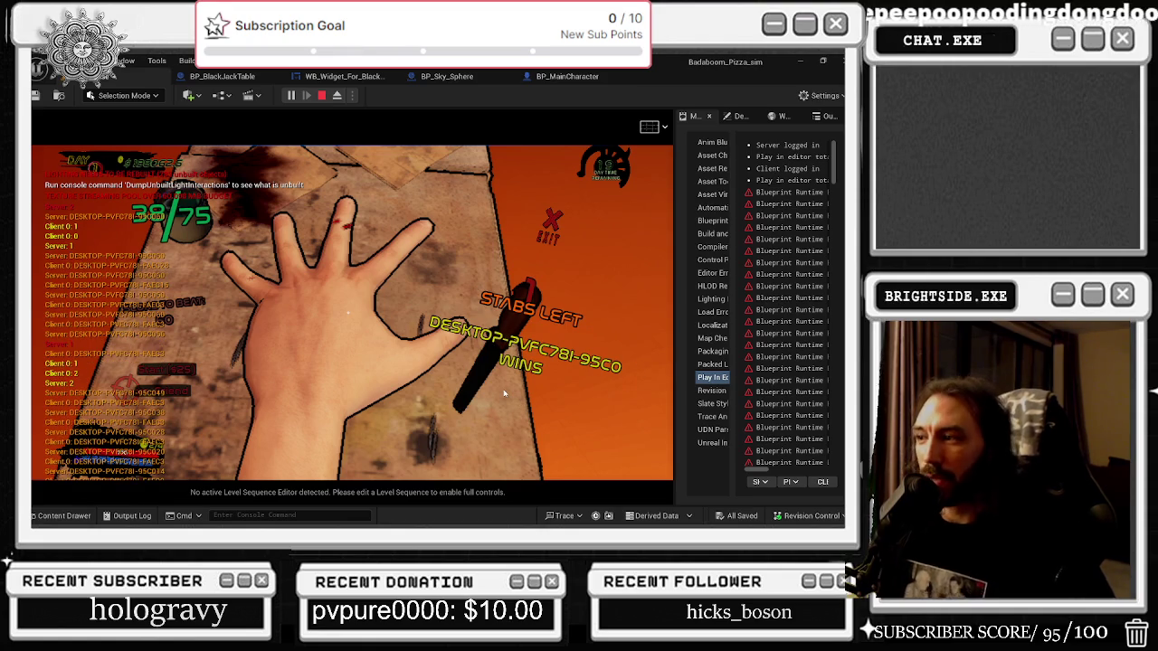
{"action": "key", "text": "alt+Tab"}
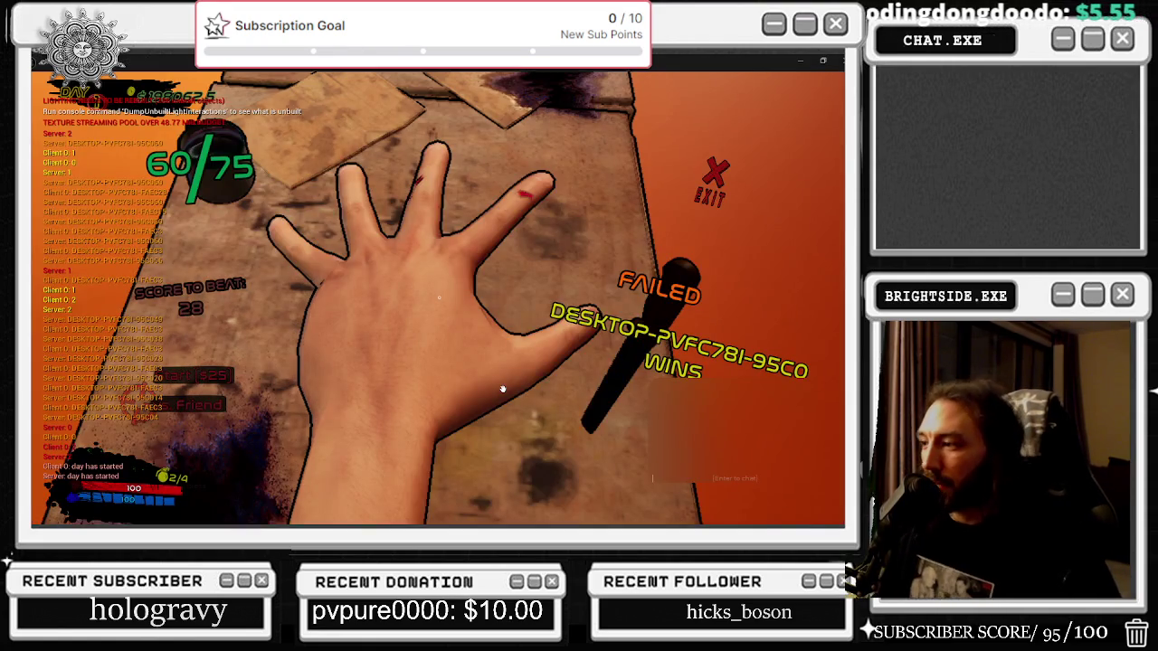
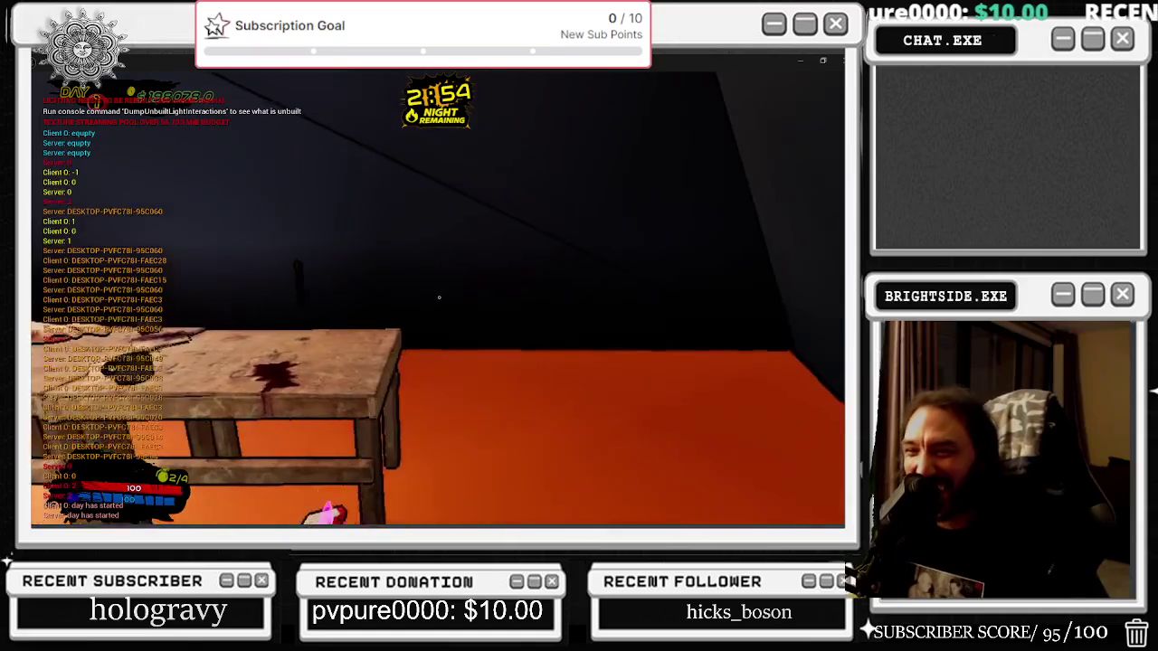
Toggle the game view in and out of fullscreen with F11, then switch to the YouTube playlist.
{"action": "key", "text": "alt+Tab"}
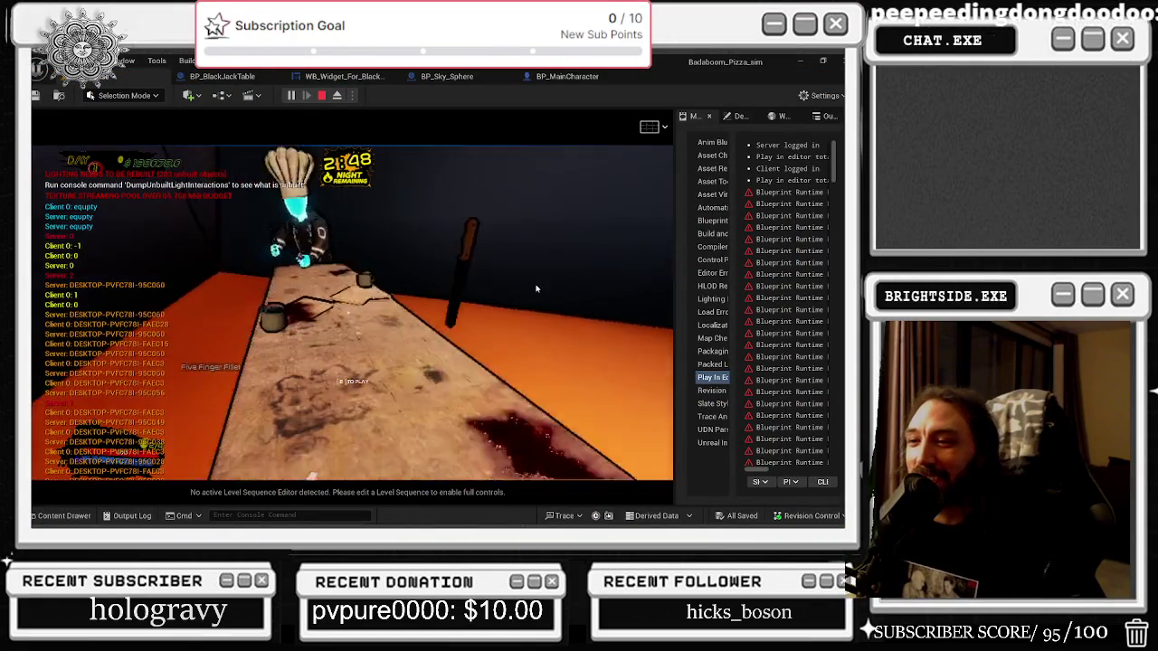
{"action": "key", "text": "F11"}
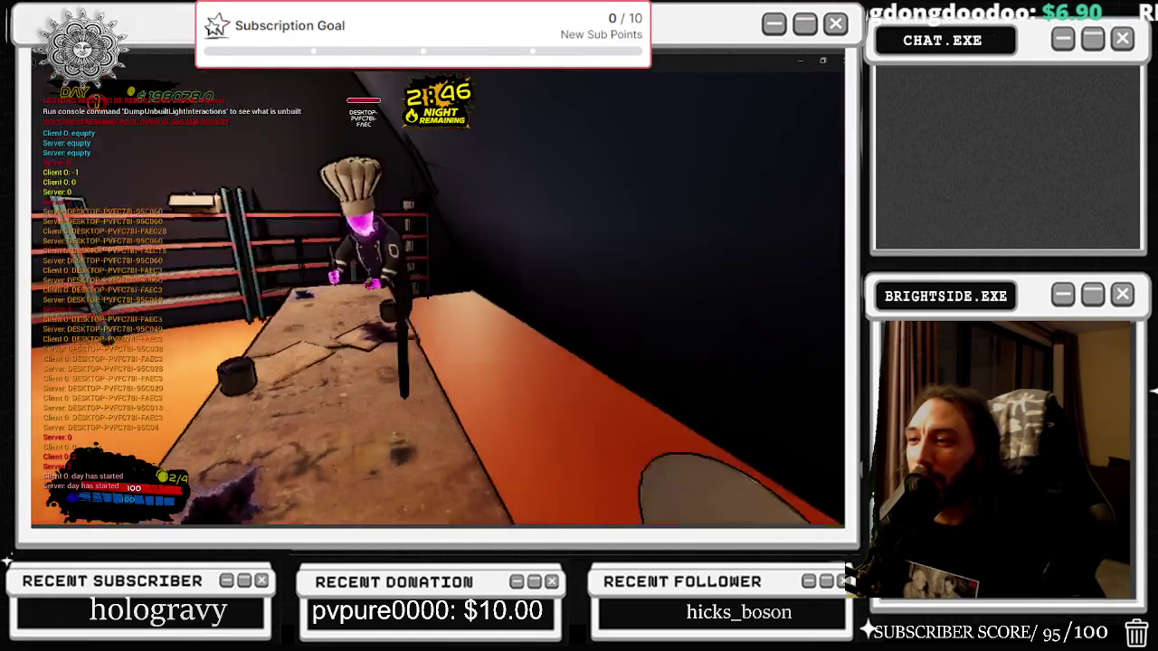
{"action": "key", "text": "F11"}
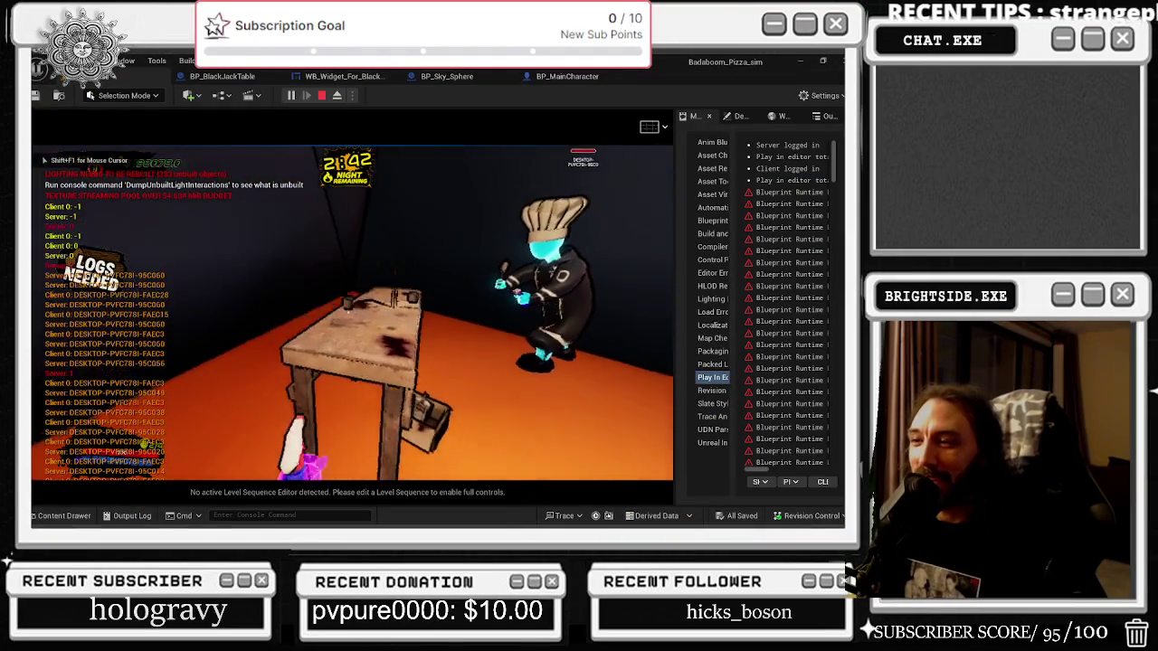
{"action": "key", "text": "F11"}
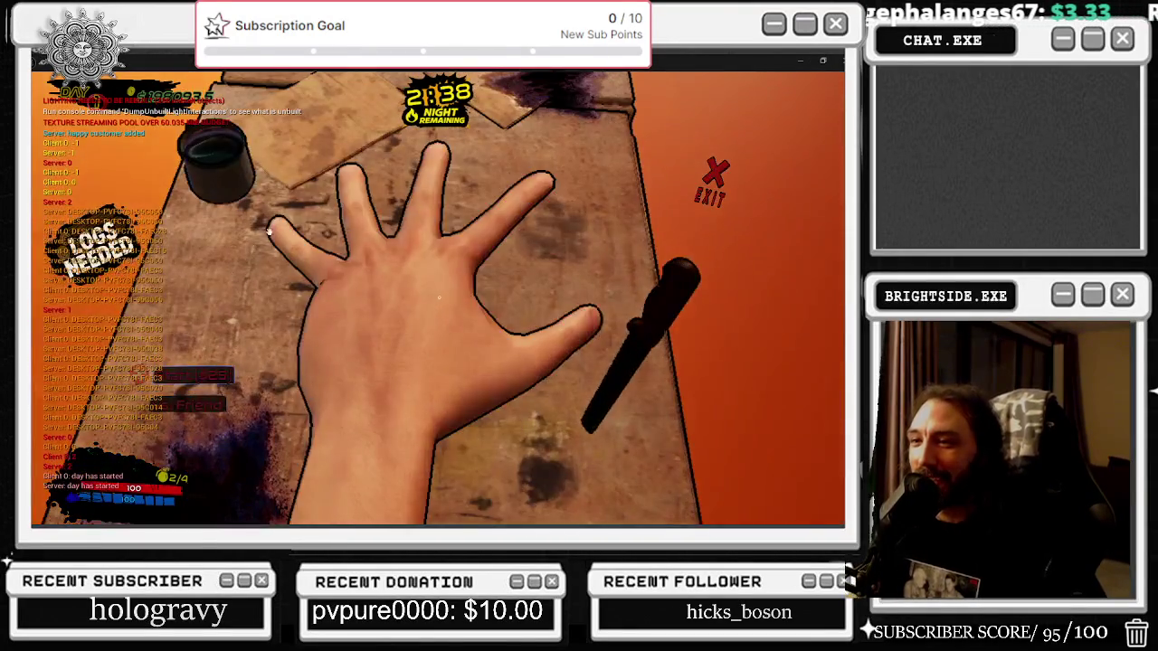
{"action": "key", "text": "F11"}
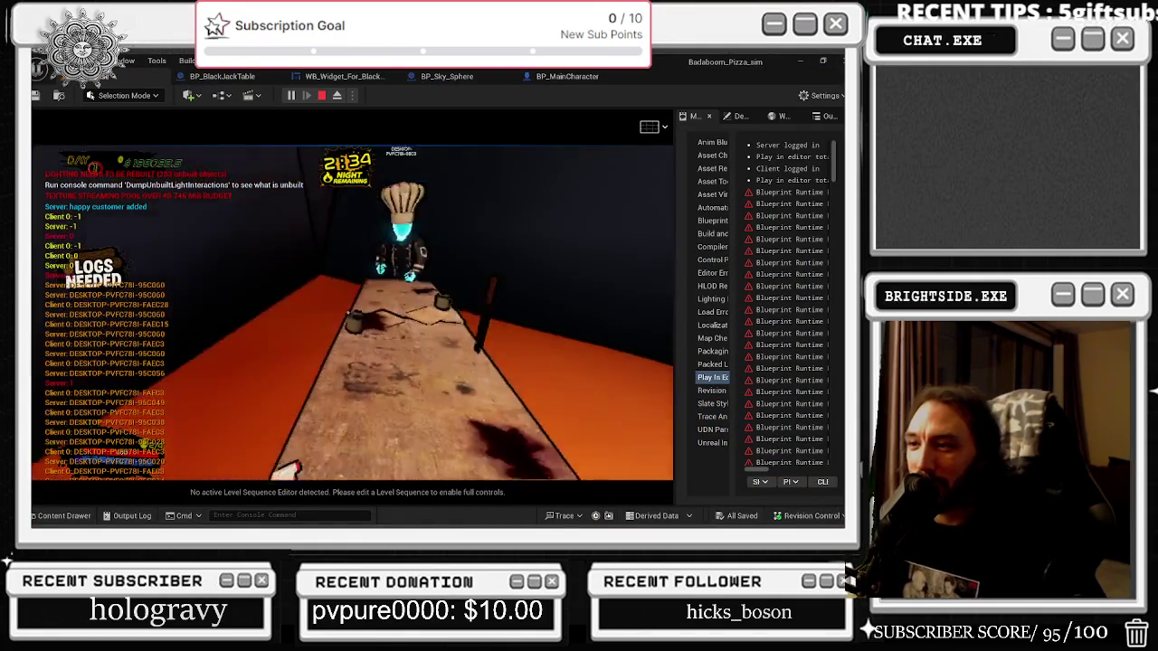
{"action": "key", "text": "F11"}
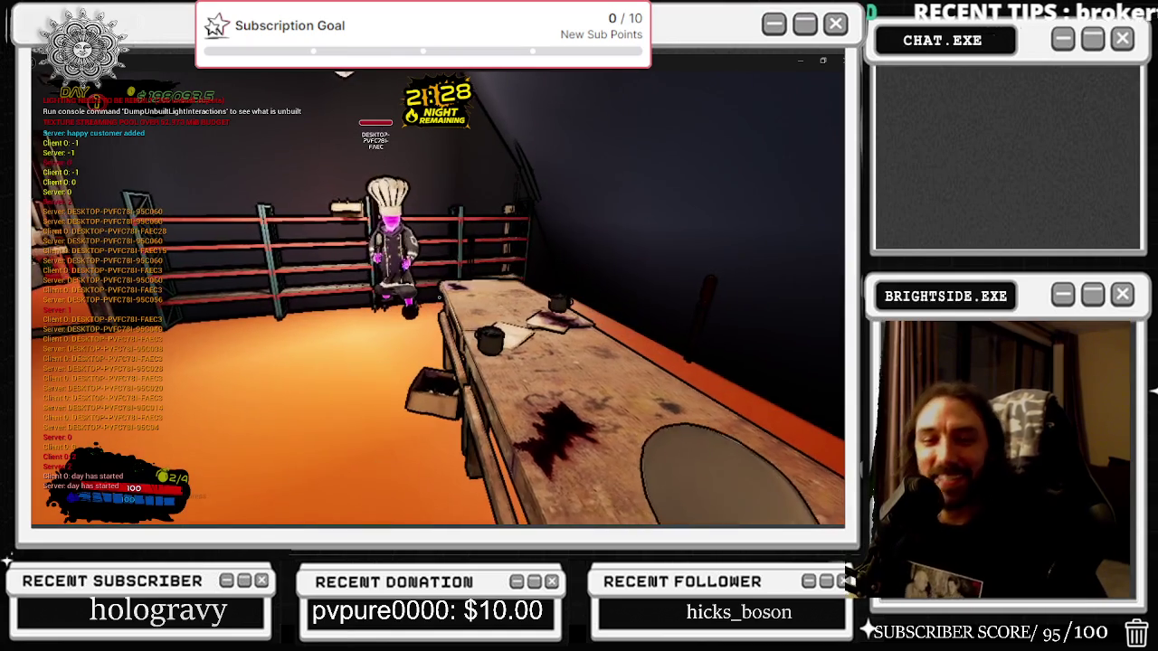
{"action": "key", "text": "F11"}
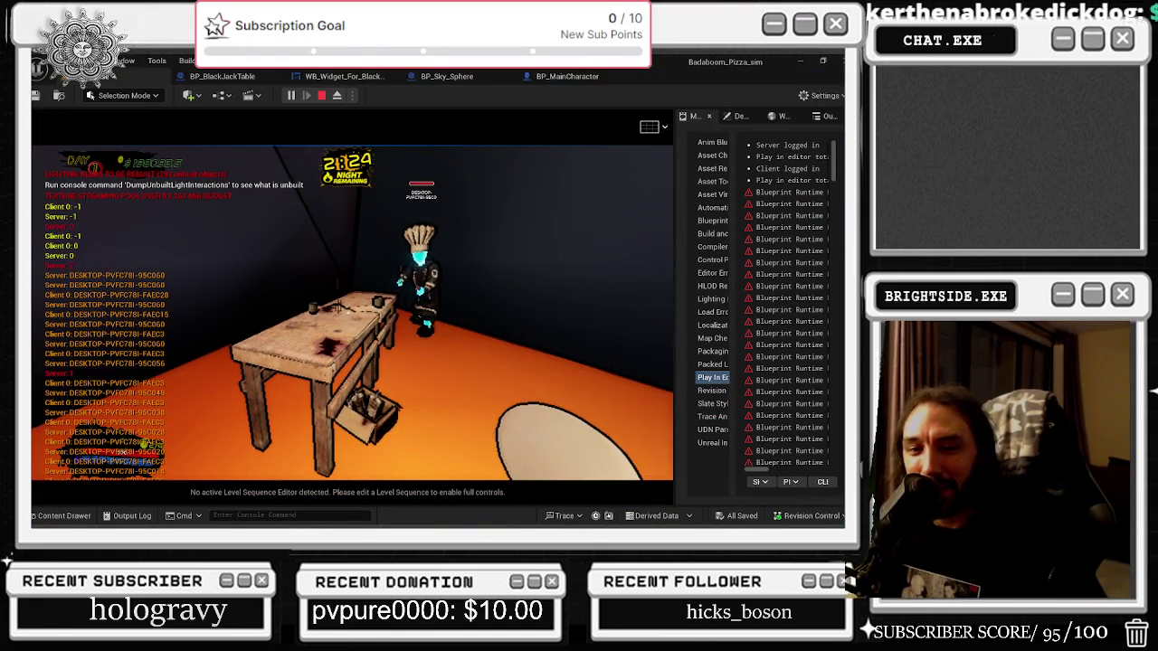
{"action": "left_click", "coordinate": [391, 255]}
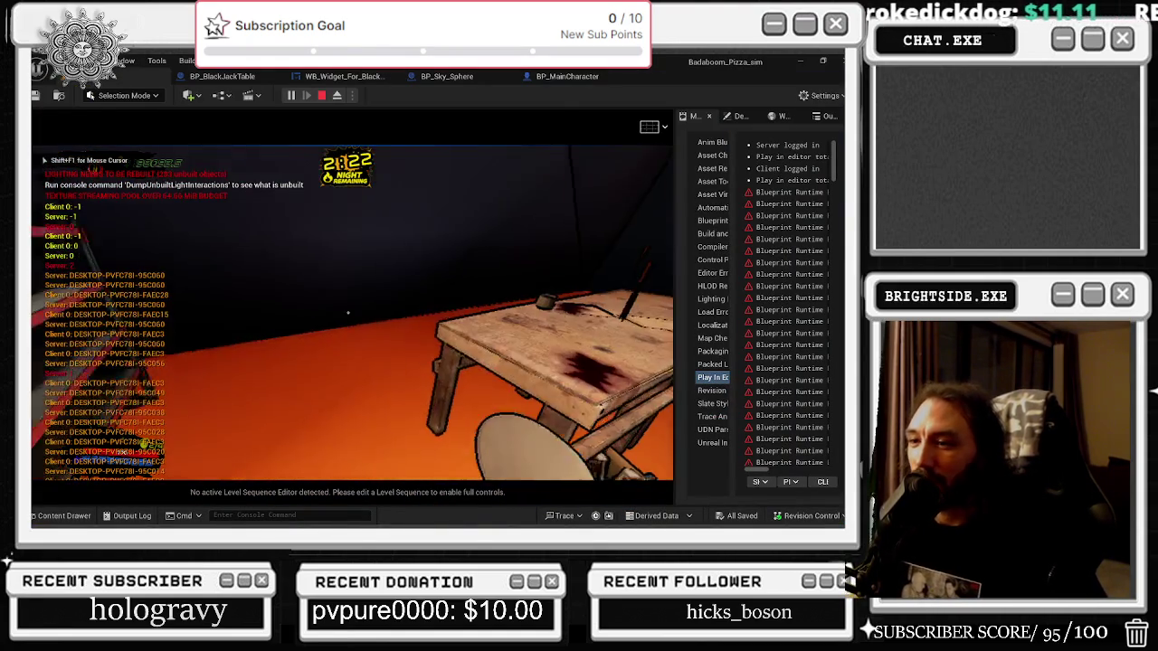
{"action": "key", "text": "alt+Tab"}
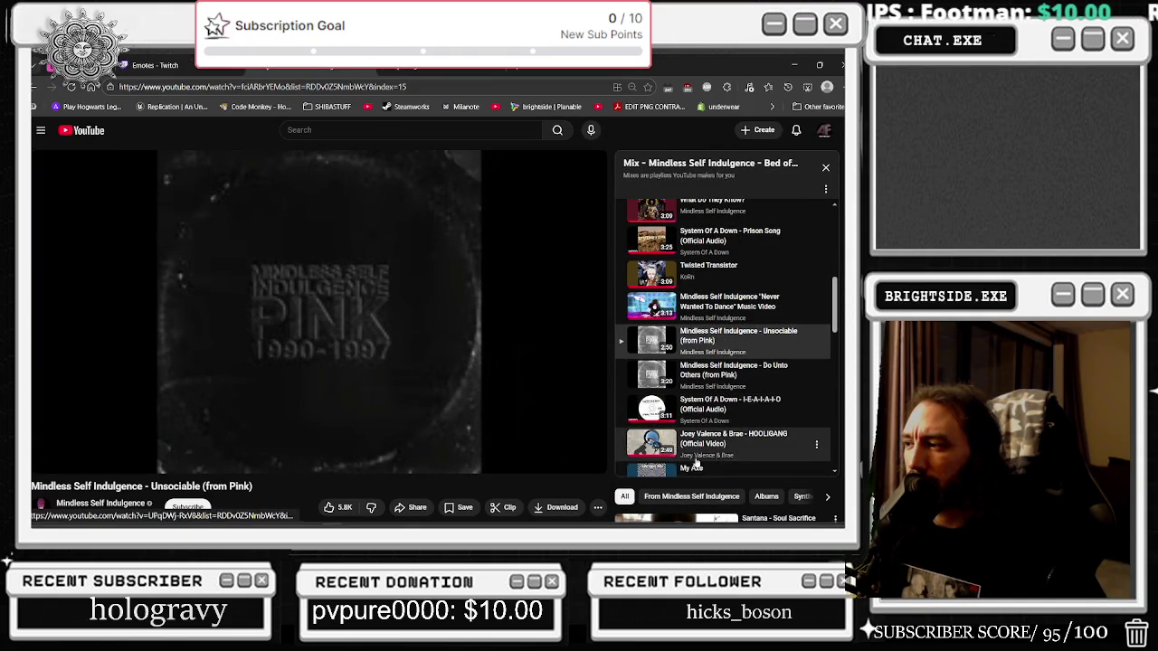
Play the HOOLIGANG track from the YouTube mix, then retake control of the running Unreal game.
{"action": "scroll", "coordinate": [761, 425], "scroll_direction": "down", "scroll_amount": 1}
{"action": "left_click", "coordinate": [733, 385]}
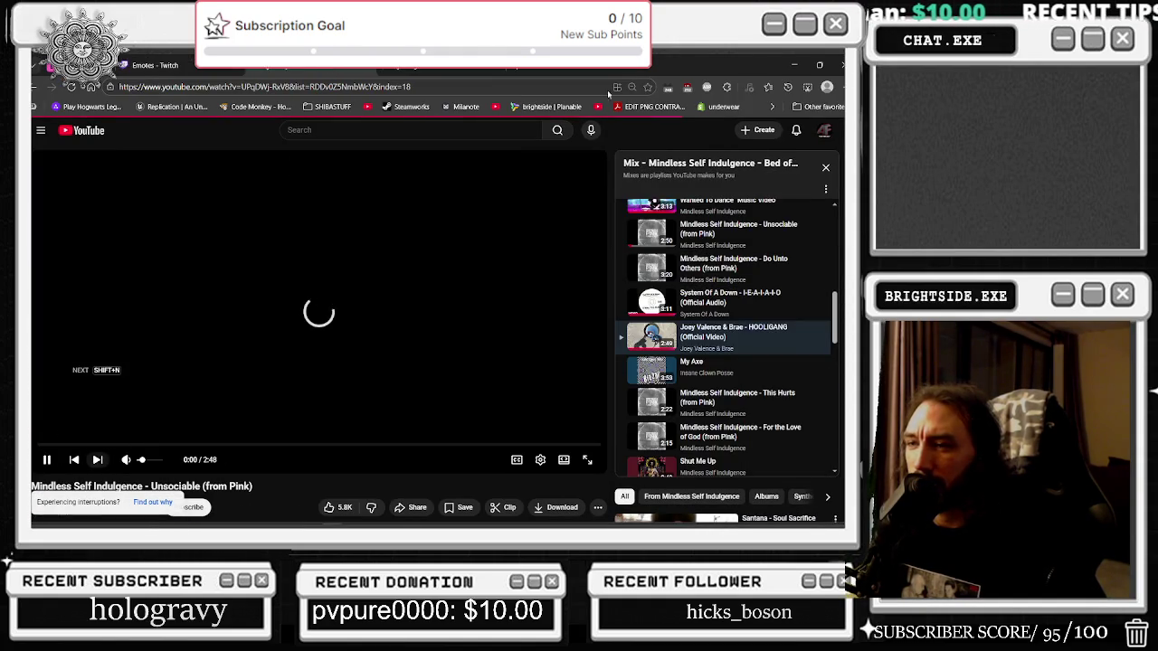
{"action": "key", "text": "alt+Tab"}
{"action": "left_click", "coordinate": [347, 313]}
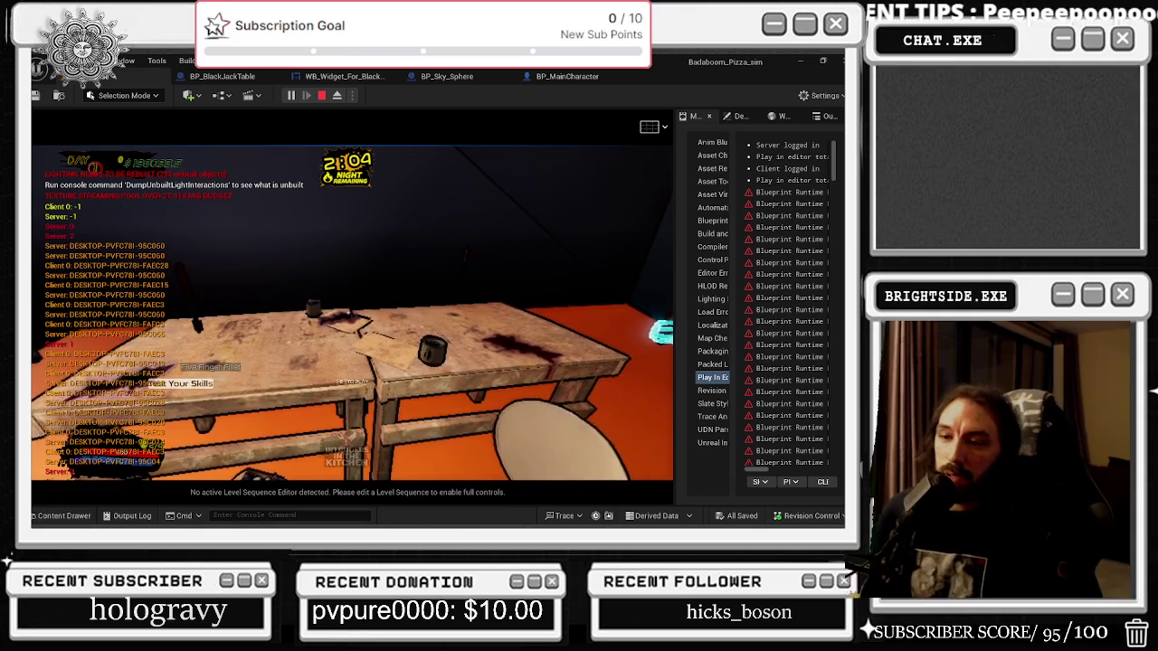
Stop the current play session and launch a new listen-server and client session.
{"action": "key", "text": "Escape"}
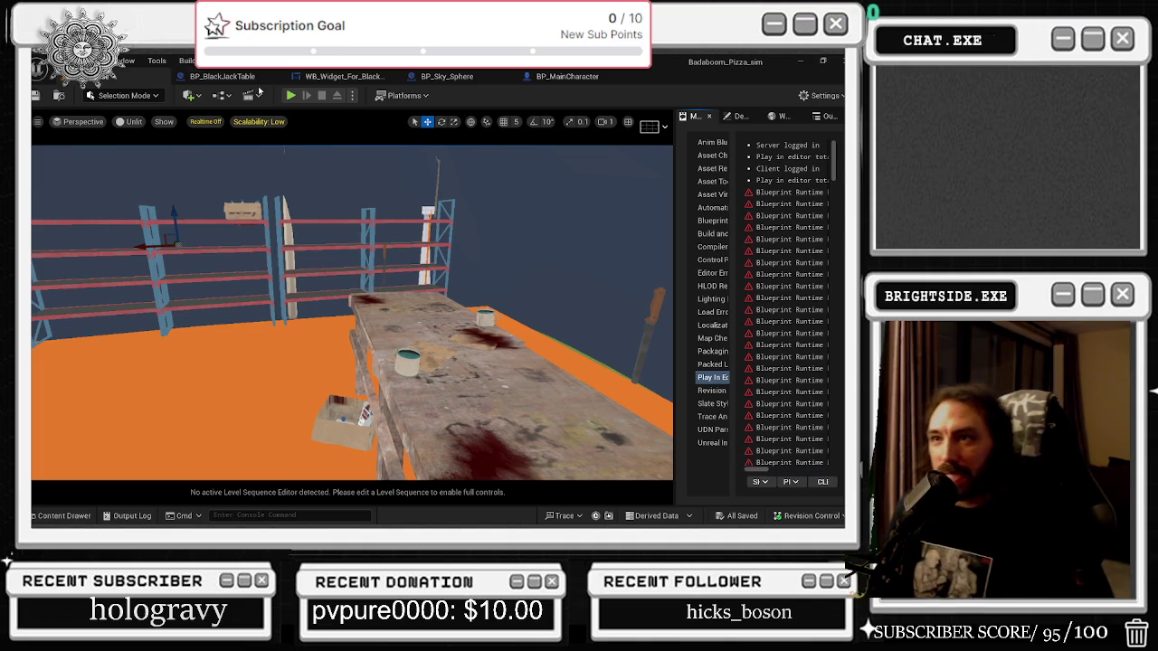
{"action": "left_click", "coordinate": [290, 95]}
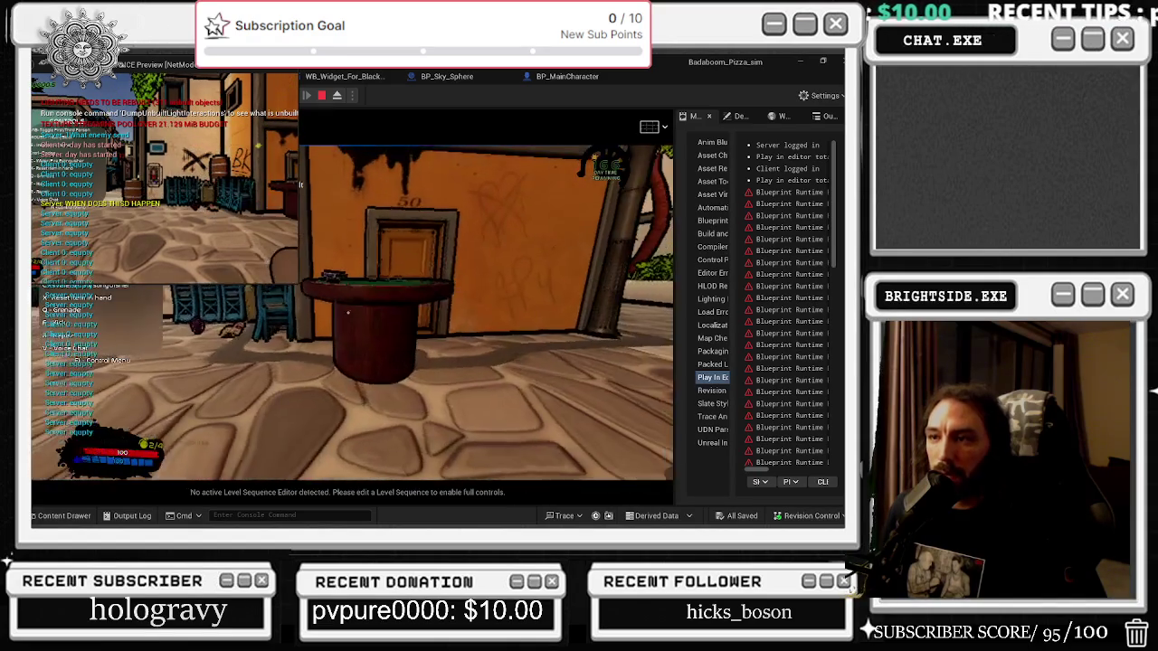
Seat the server and the maximized client at the blackjack table and start a vs. Friend game.
{"action": "key", "text": "e"}
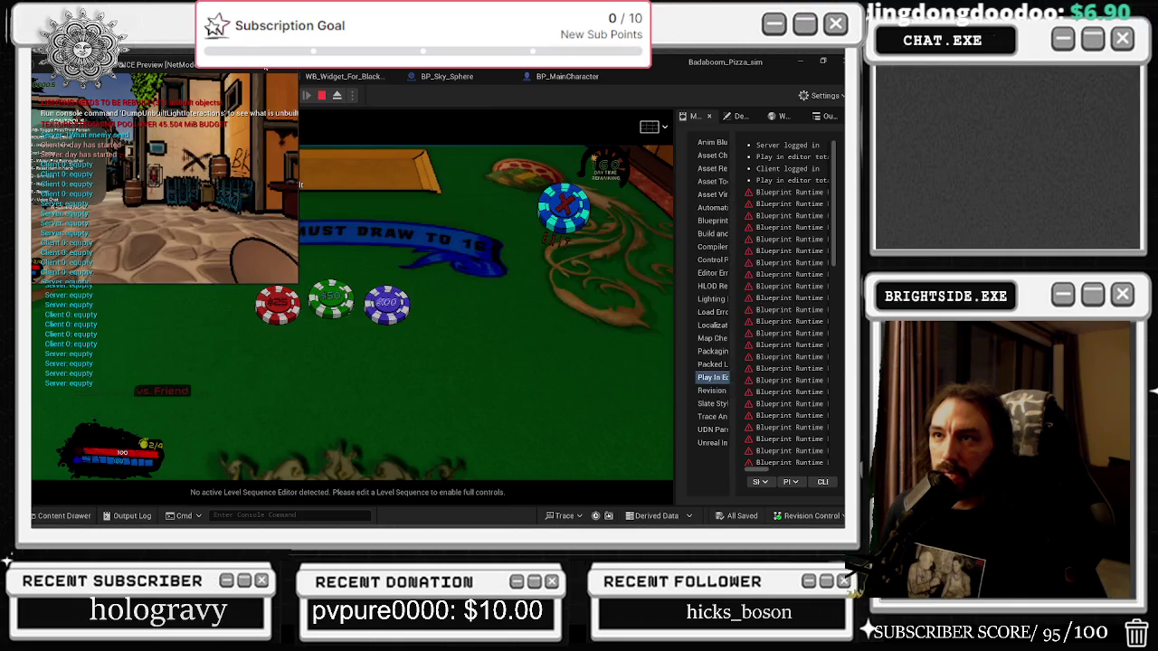
{"action": "double_click", "coordinate": [265, 66]}
{"action": "key", "text": "w"}
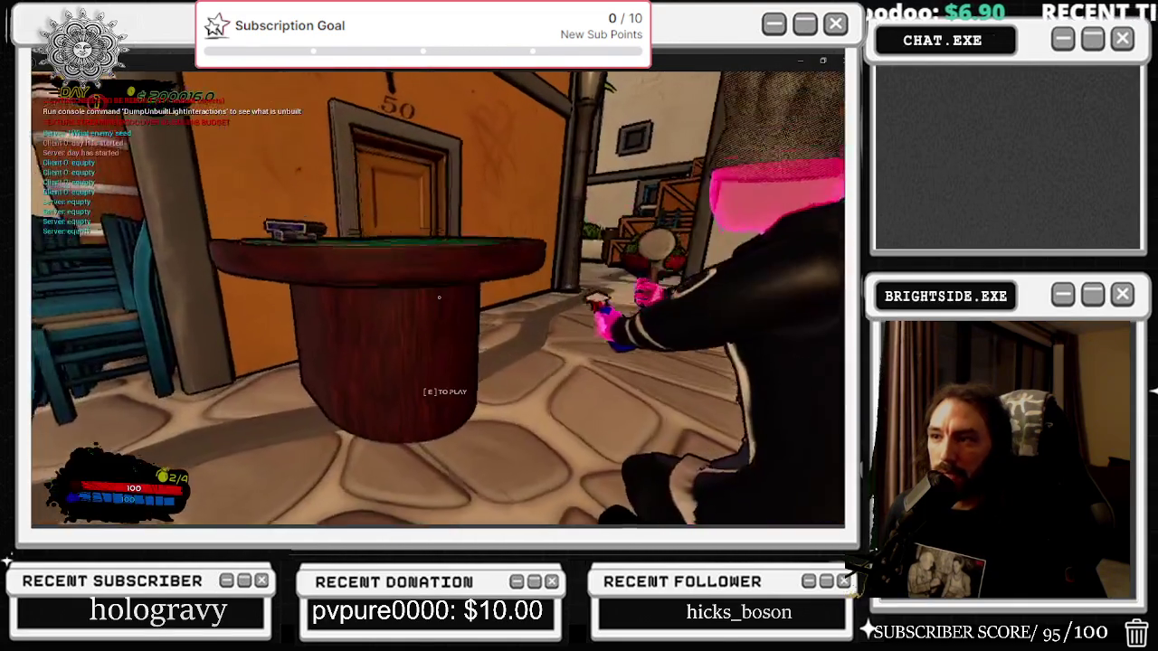
{"action": "key", "text": "e"}
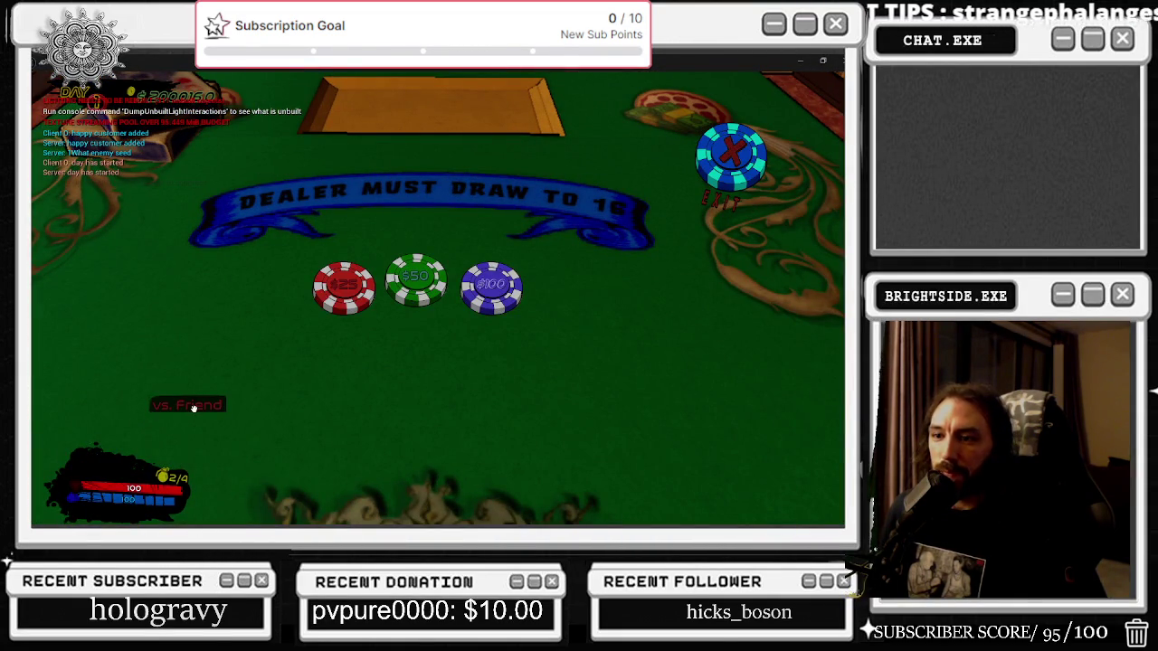
{"action": "left_click", "coordinate": [201, 406]}
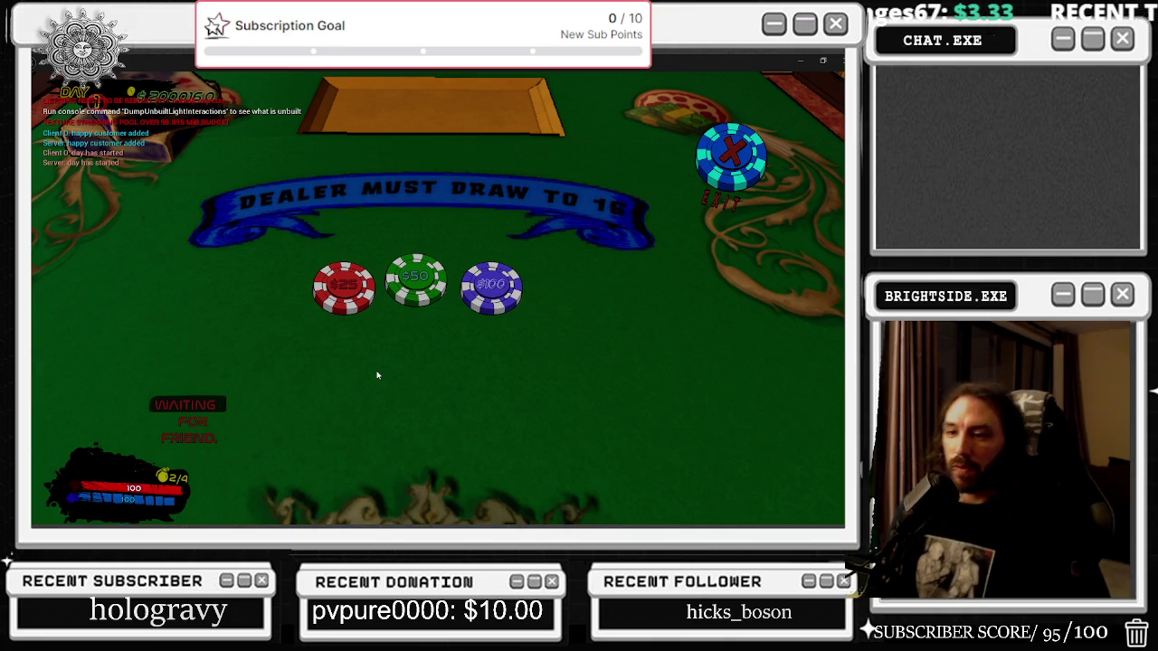
Flip between the client and server windows to check both dealt hands.
{"action": "key", "text": "alt+Tab"}
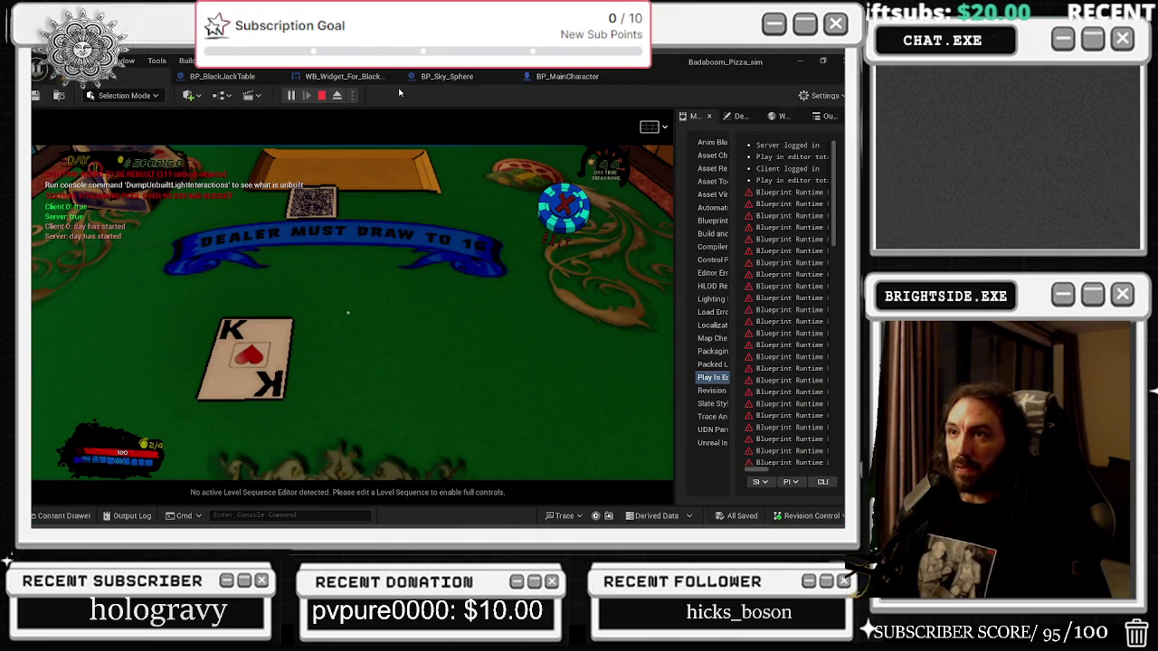
{"action": "key", "text": "alt+Tab"}
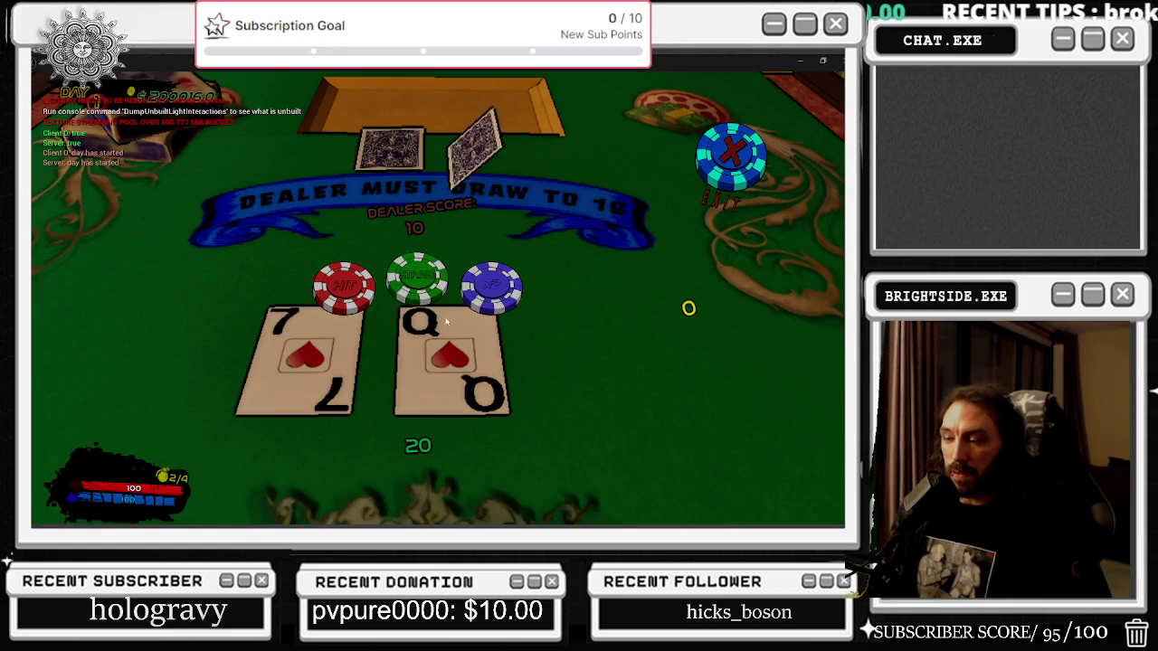
{"action": "key", "text": "alt+Tab"}
{"action": "key", "text": "alt+Tab"}
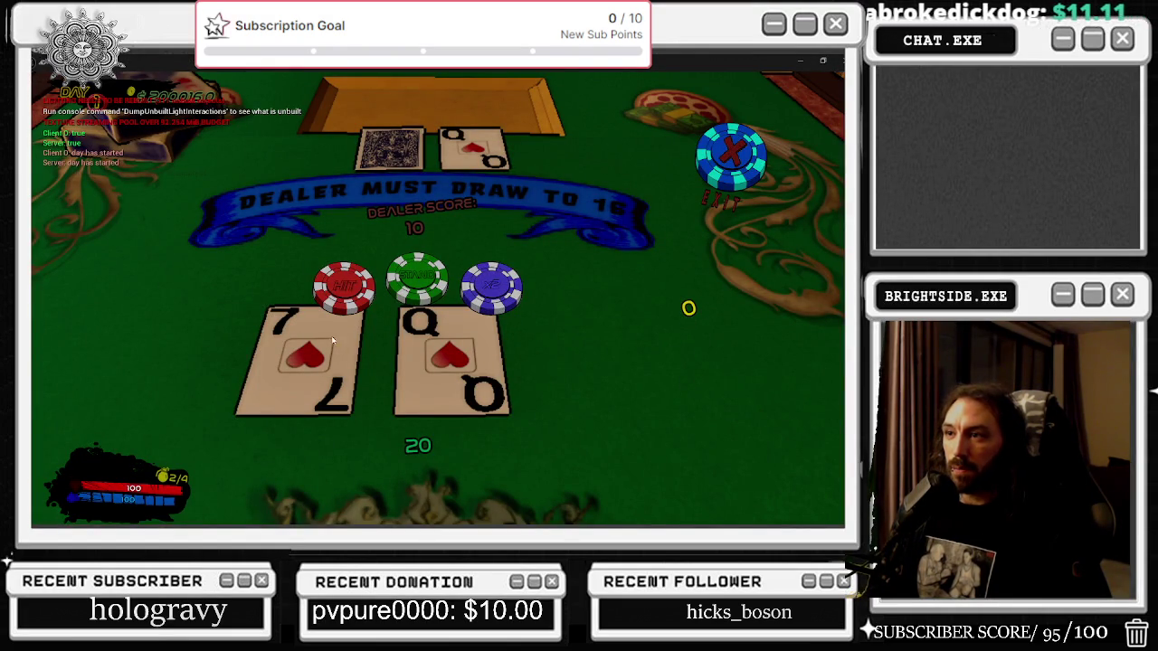
{"action": "key", "text": "alt+Tab"}
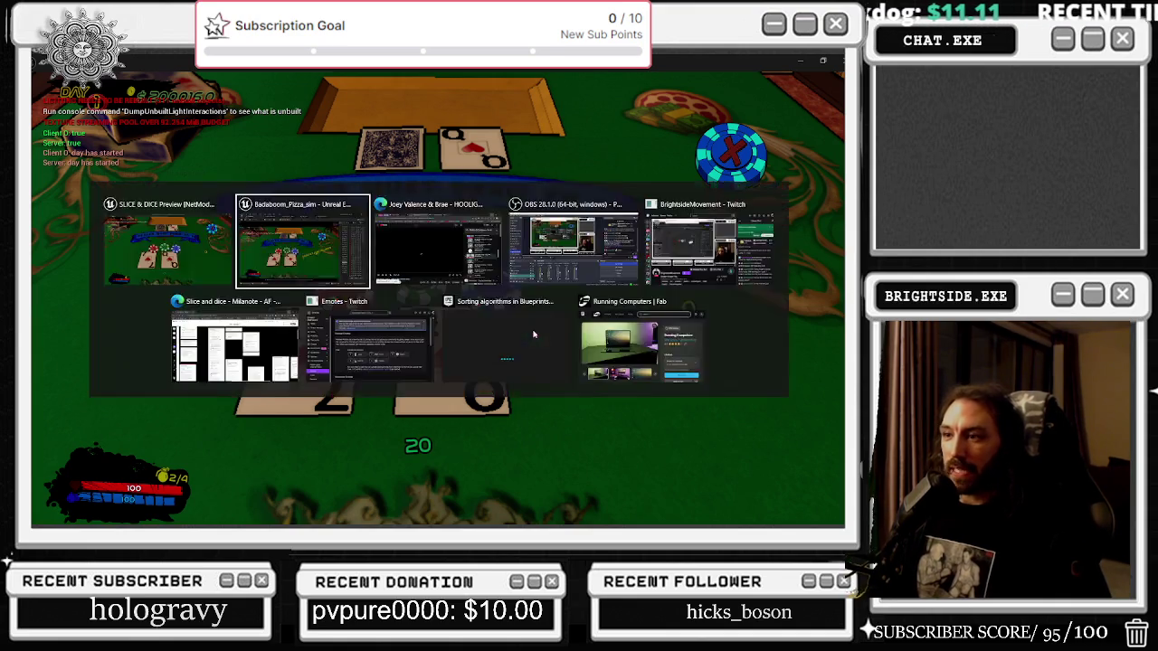
{"action": "key", "text": "alt+Tab"}
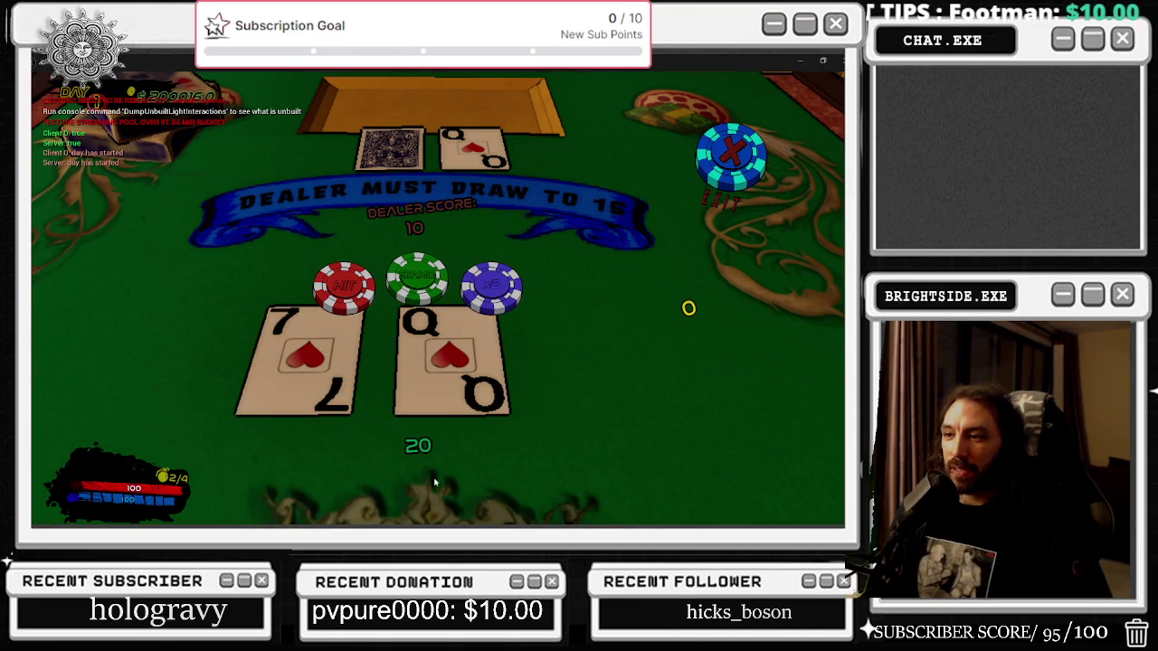
{"action": "key", "text": "alt+Tab"}
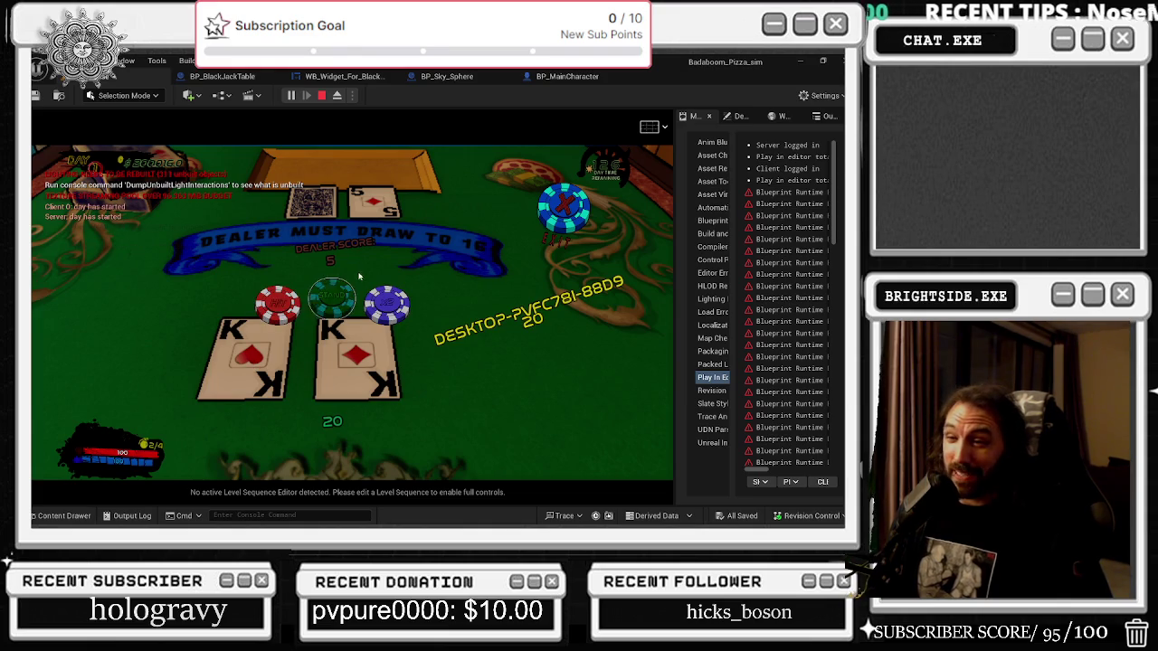
{"action": "key", "text": "alt+Tab"}
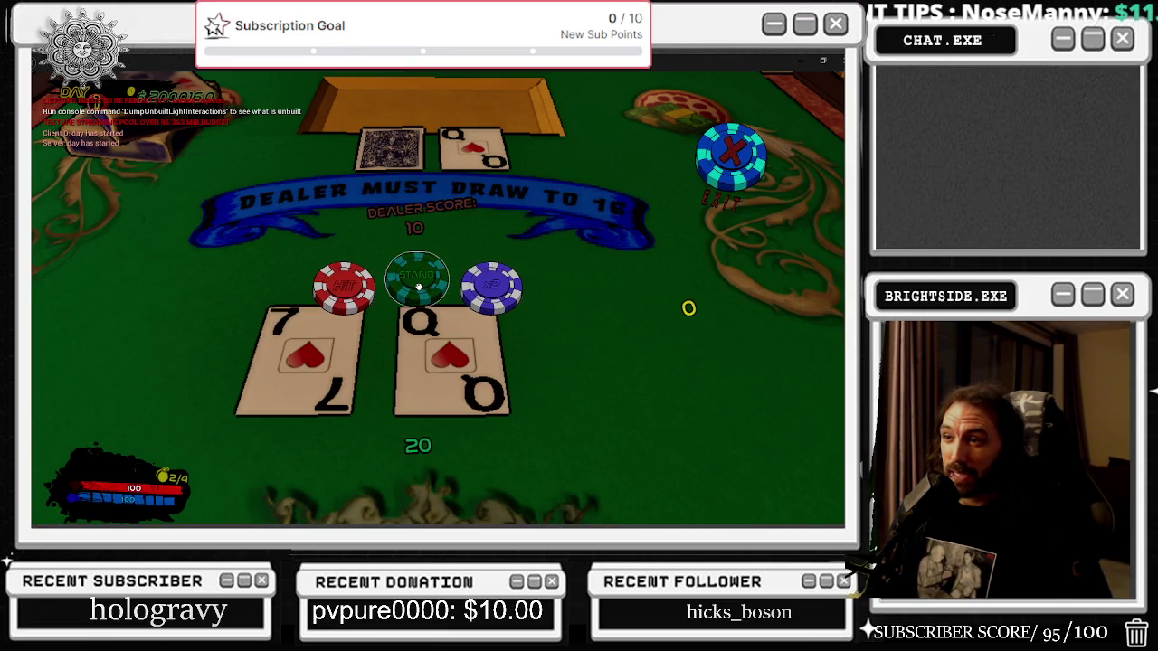
{"action": "key", "text": "alt+Tab"}
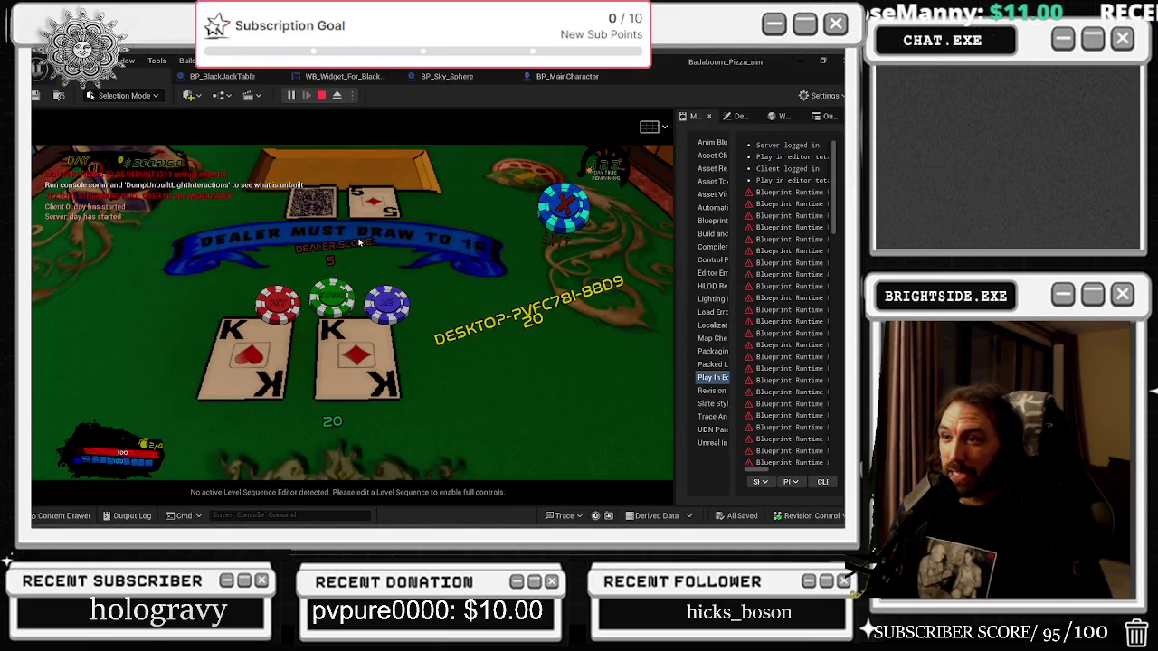
{"action": "key", "text": "alt+Tab"}
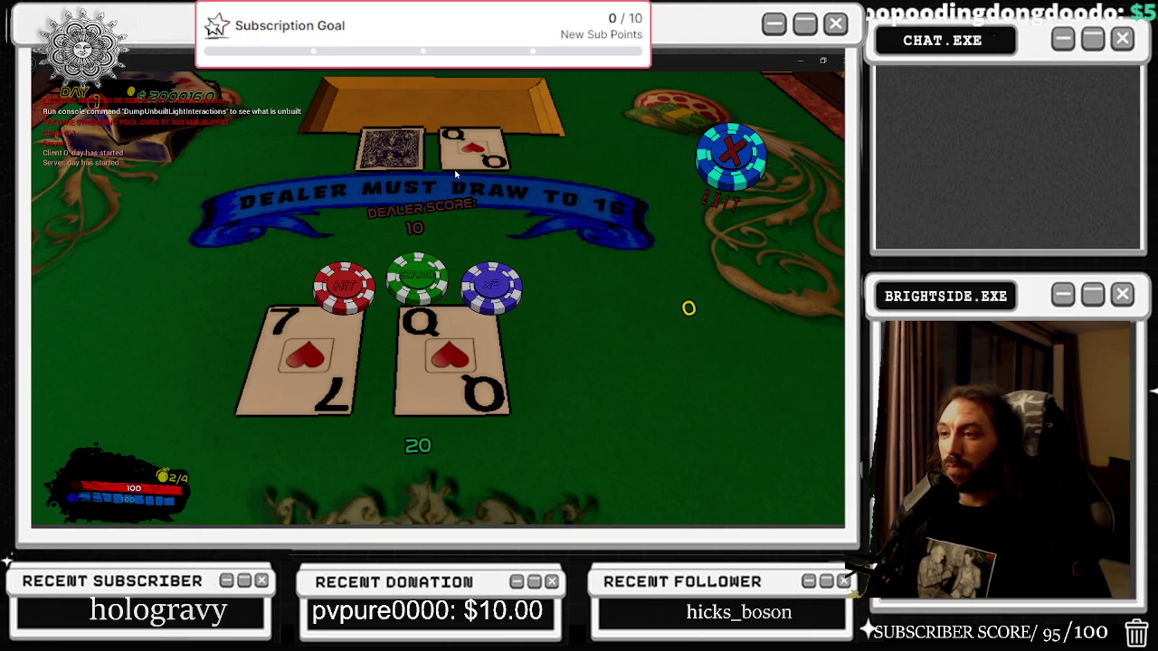
{"action": "key", "text": "alt+Tab"}
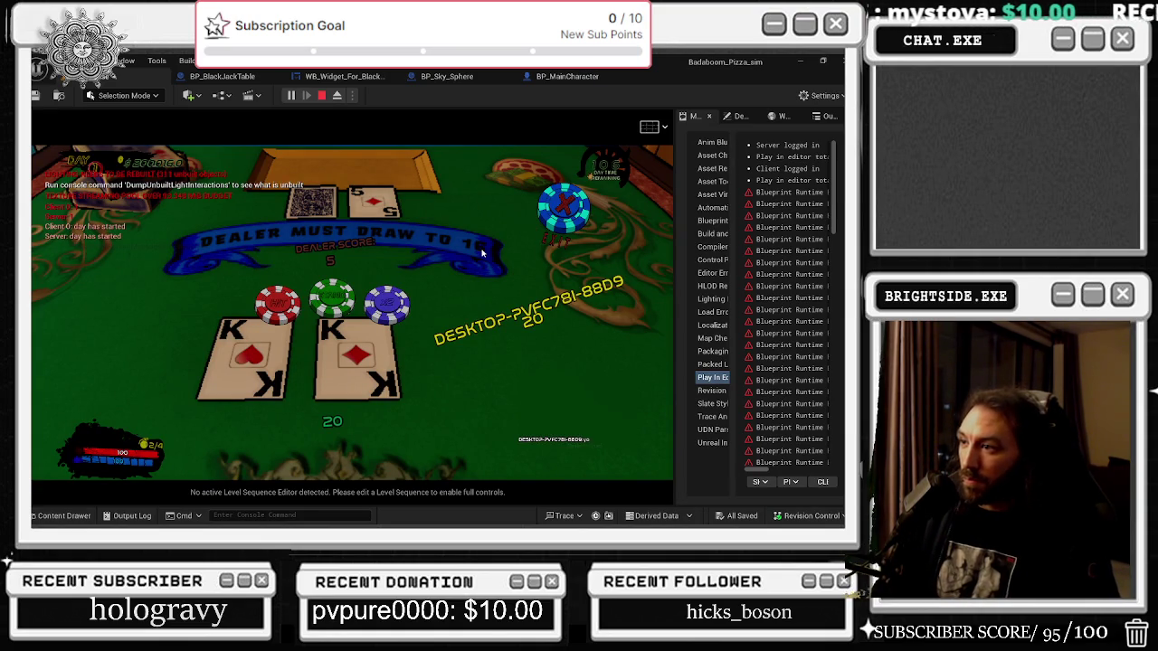
Stand on the client's 20, then place $100 bets for the next round.
{"action": "key", "text": "alt+Tab"}
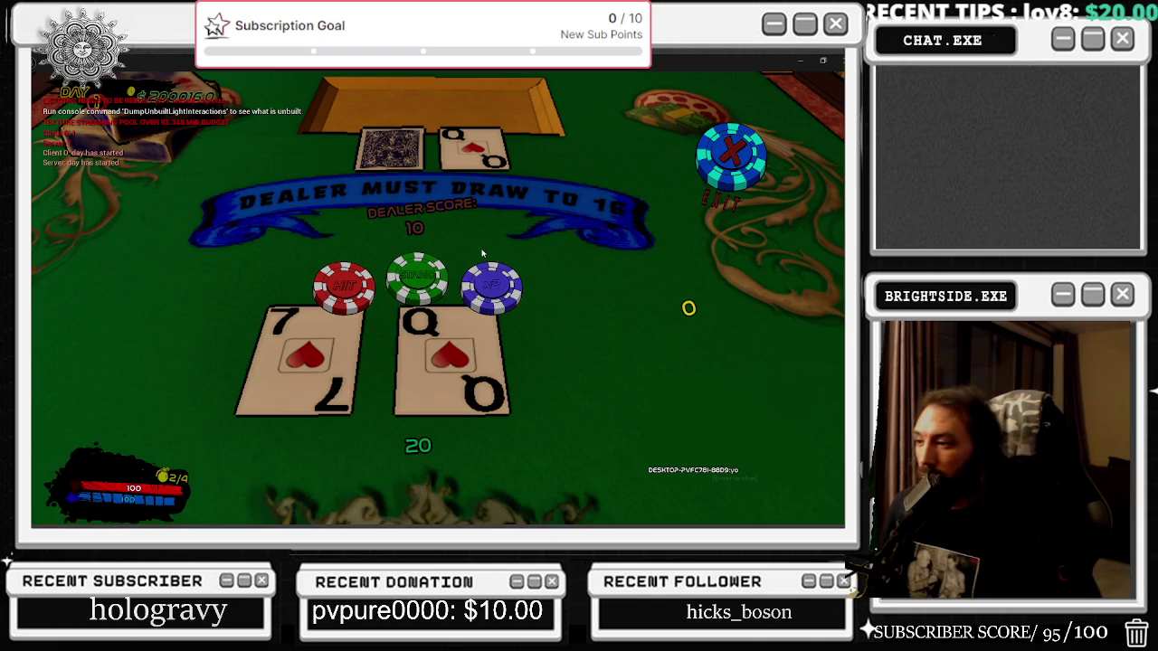
{"action": "left_click", "coordinate": [429, 277]}
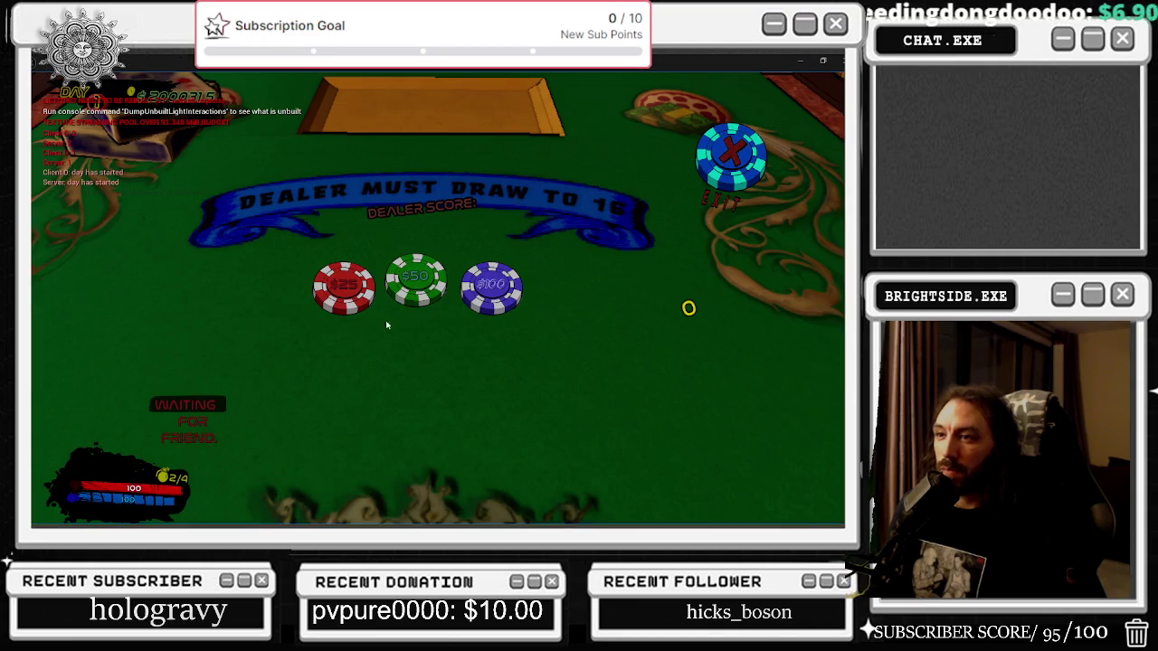
{"action": "left_click", "coordinate": [507, 288]}
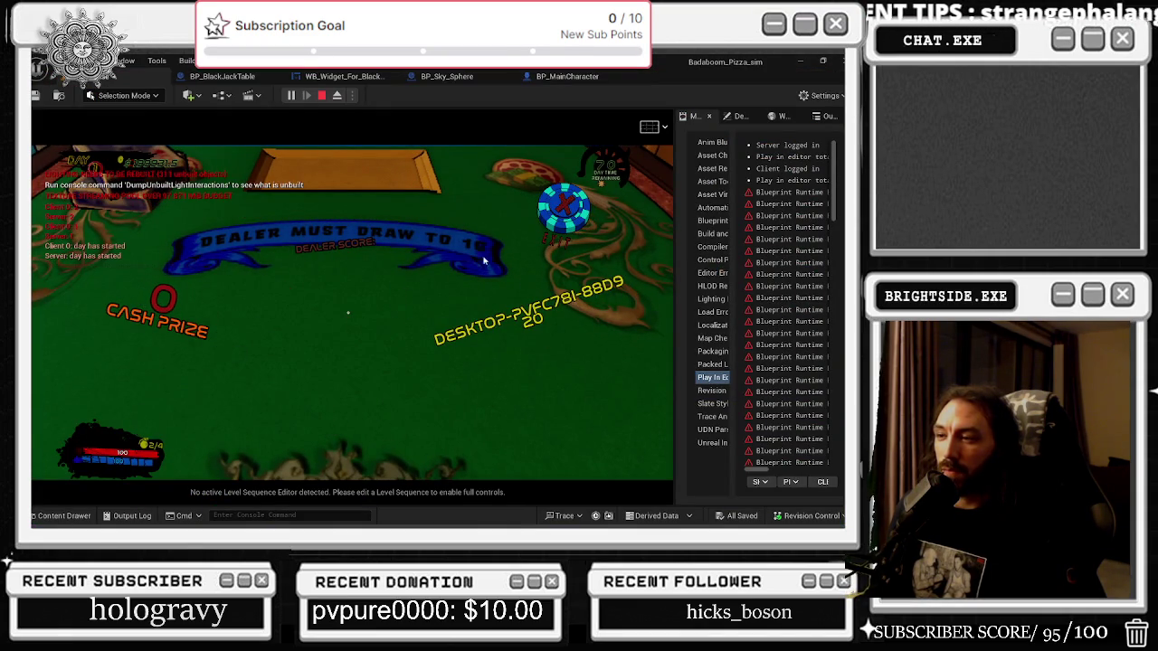
{"action": "left_click", "coordinate": [387, 304]}
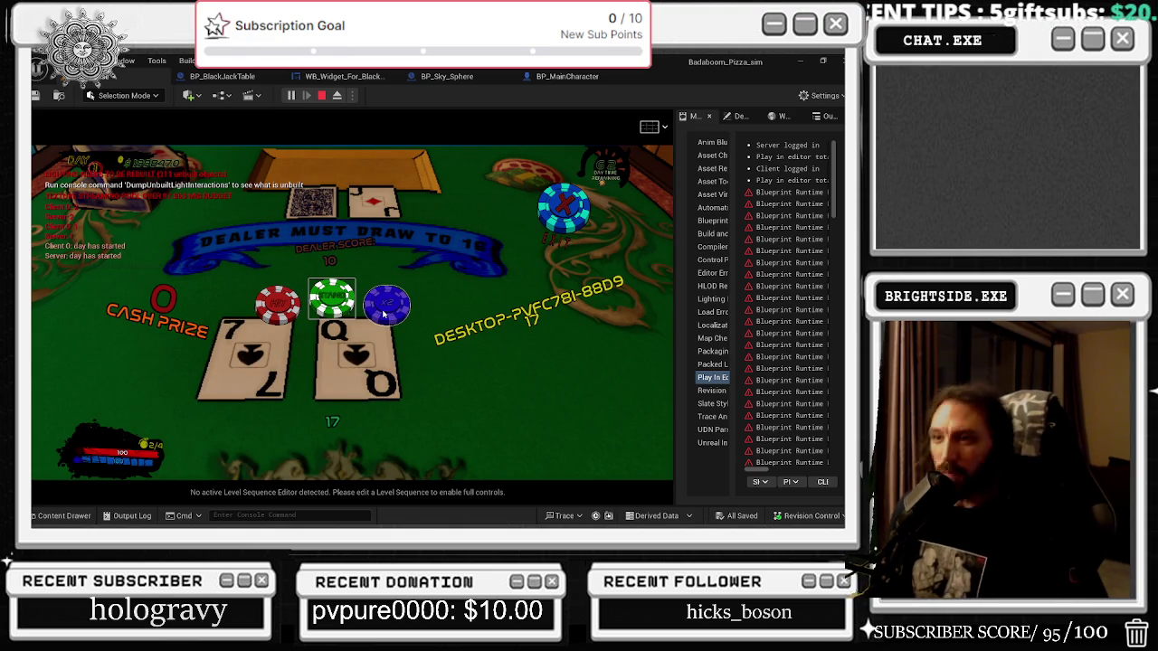
{"action": "left_click", "coordinate": [331, 303]}
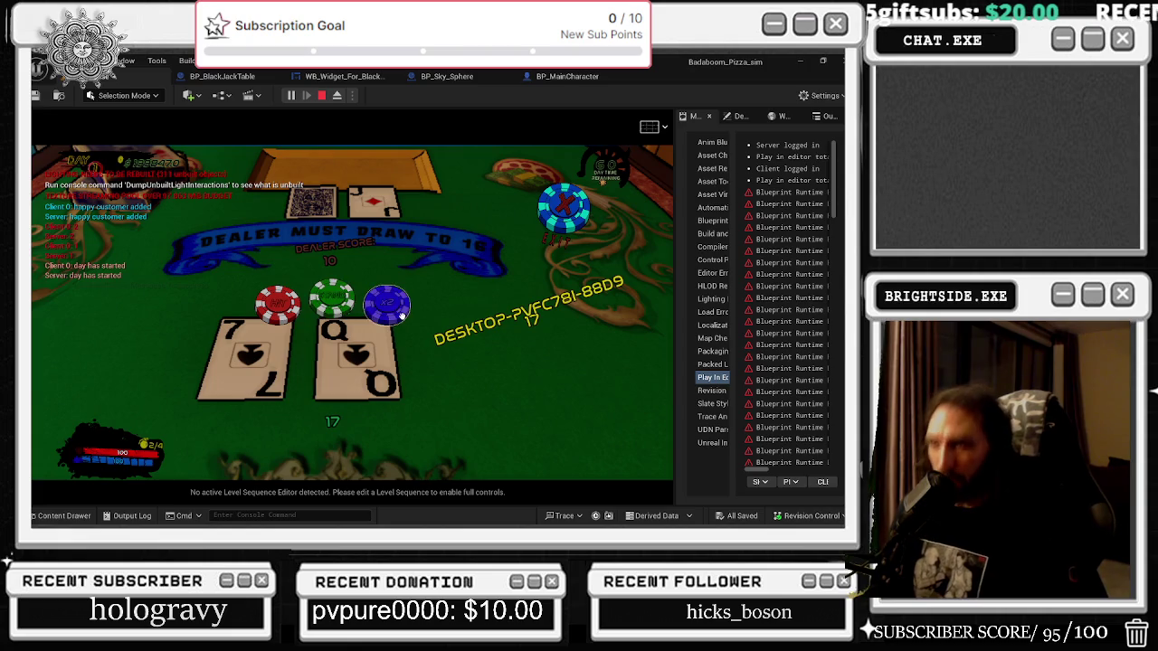
Stand on the 19 and 7-Q hands, move the Client 1 preview upward, and bet again.
{"action": "key", "text": "F11"}
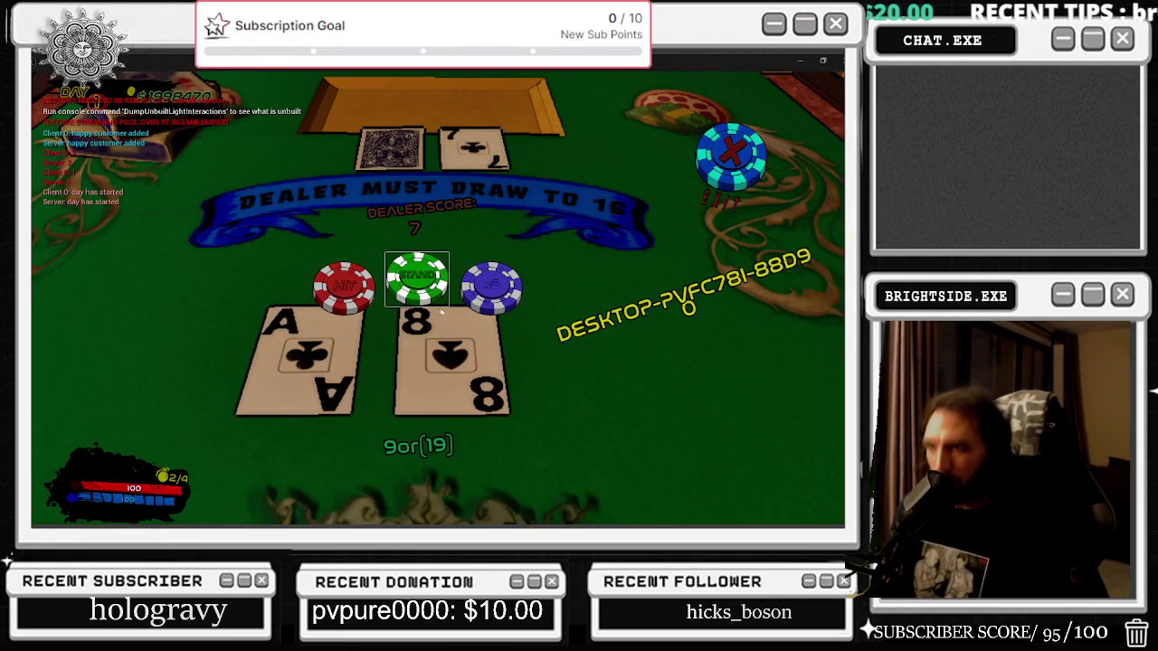
{"action": "left_click", "coordinate": [419, 277]}
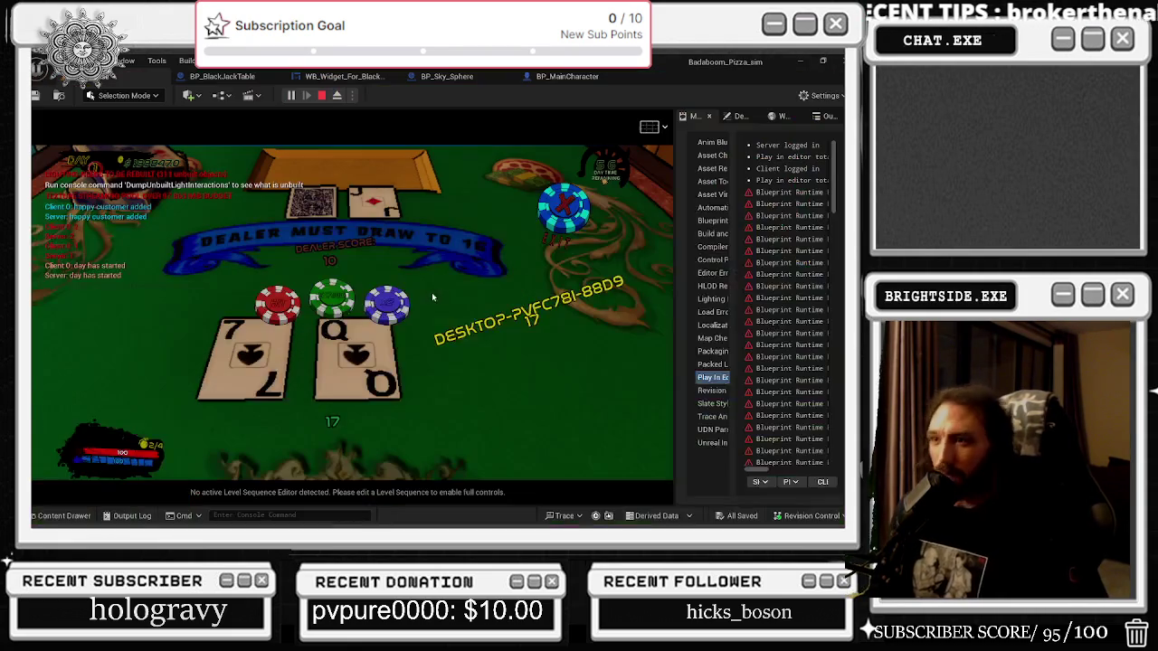
{"action": "left_click", "coordinate": [330, 298]}
{"action": "key", "text": "F11"}
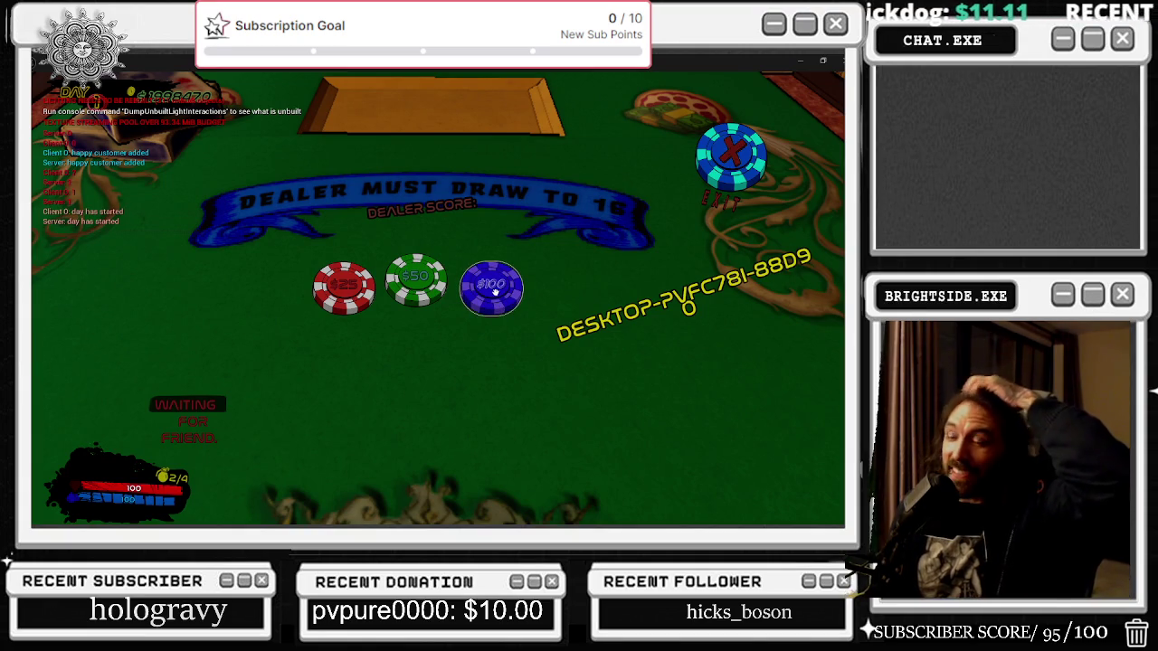
{"action": "key", "text": "F11"}
{"action": "left_click_drag", "start_coordinate": [647, 398], "coordinate": [667, 123]}
{"action": "left_click", "coordinate": [688, 231]}
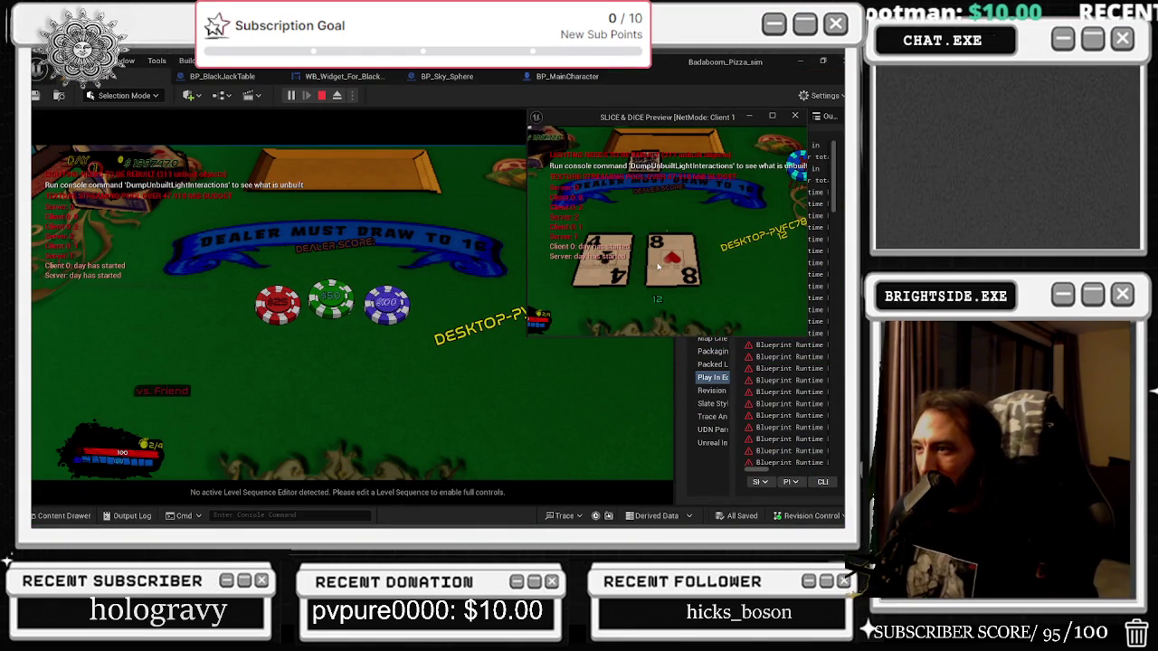
Resize and reposition the Client 1 window, leaving it smaller and centred in the editor.
{"action": "left_click", "coordinate": [772, 116]}
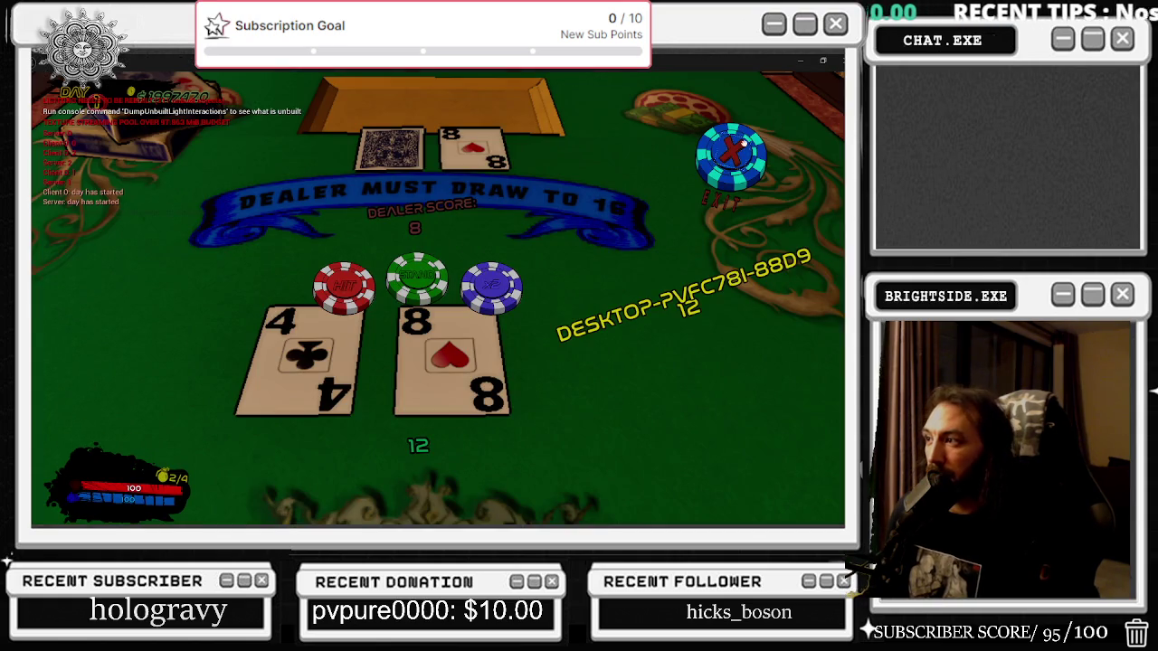
{"action": "left_click", "coordinate": [822, 60]}
{"action": "mouse_move", "coordinate": [613, 153]}
{"action": "left_mouse_down"}
{"action": "mouse_move", "coordinate": [537, 469]}
{"action": "mouse_move", "coordinate": [240, 163]}
{"action": "left_mouse_up"}
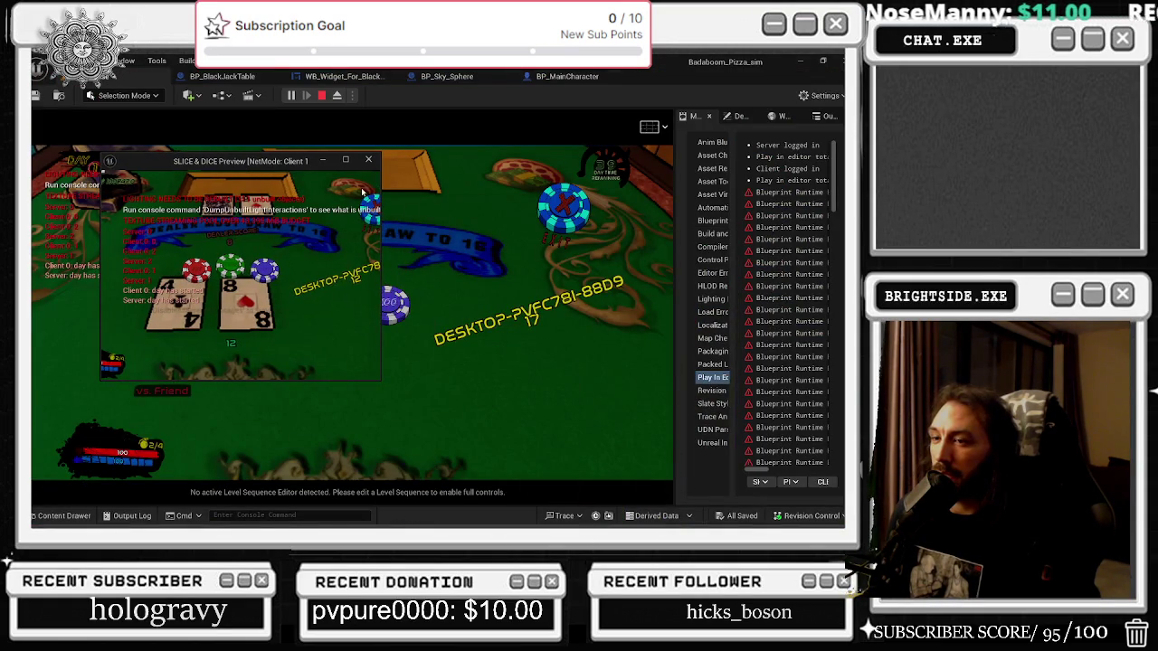
{"action": "left_click", "coordinate": [345, 159]}
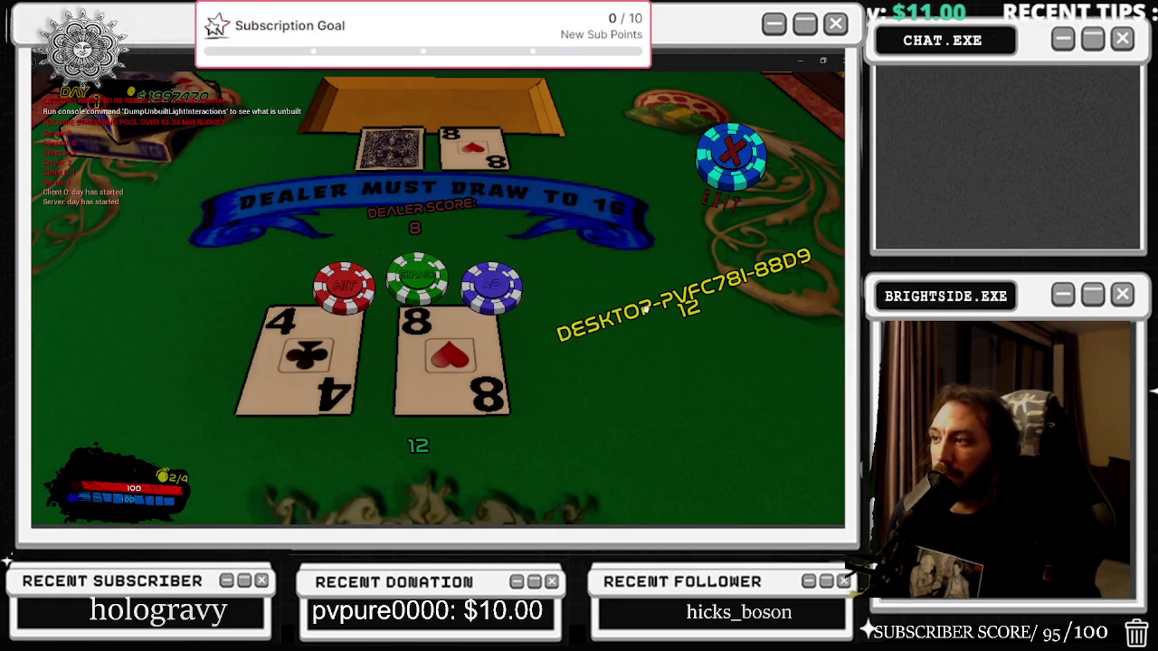
{"action": "mouse_move", "coordinate": [462, 71]}
{"action": "left_mouse_down"}
{"action": "mouse_move", "coordinate": [194, 154]}
{"action": "mouse_move", "coordinate": [217, 280]}
{"action": "mouse_move", "coordinate": [583, 159]}
{"action": "mouse_move", "coordinate": [565, 150]}
{"action": "left_mouse_up"}
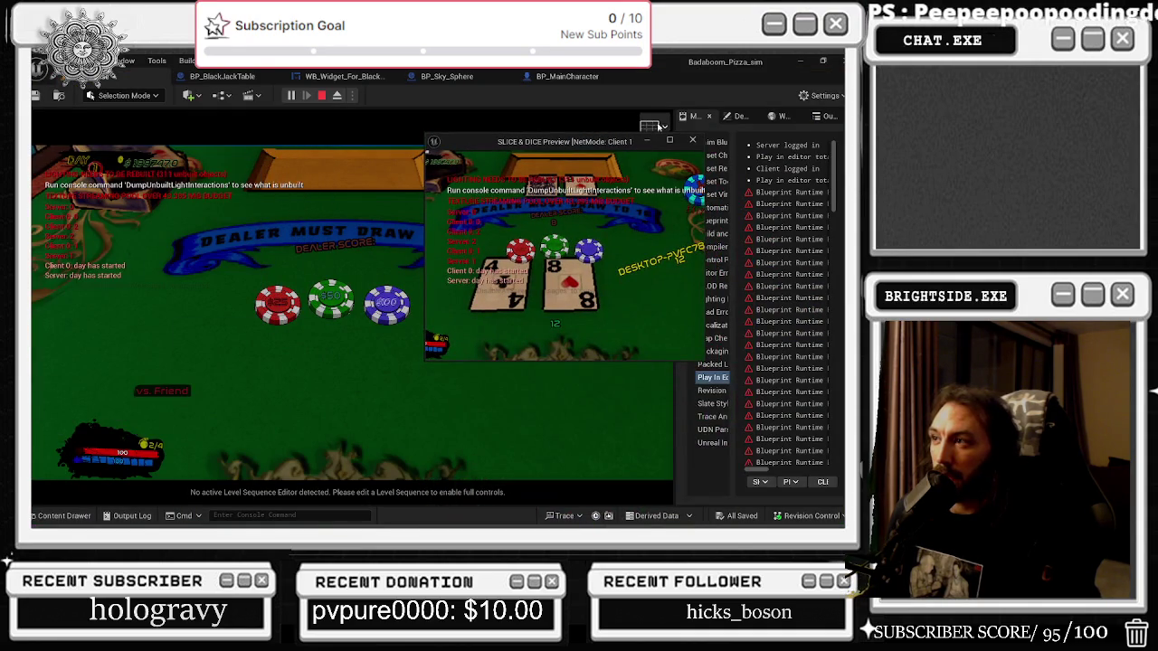
{"action": "left_click", "coordinate": [670, 143]}
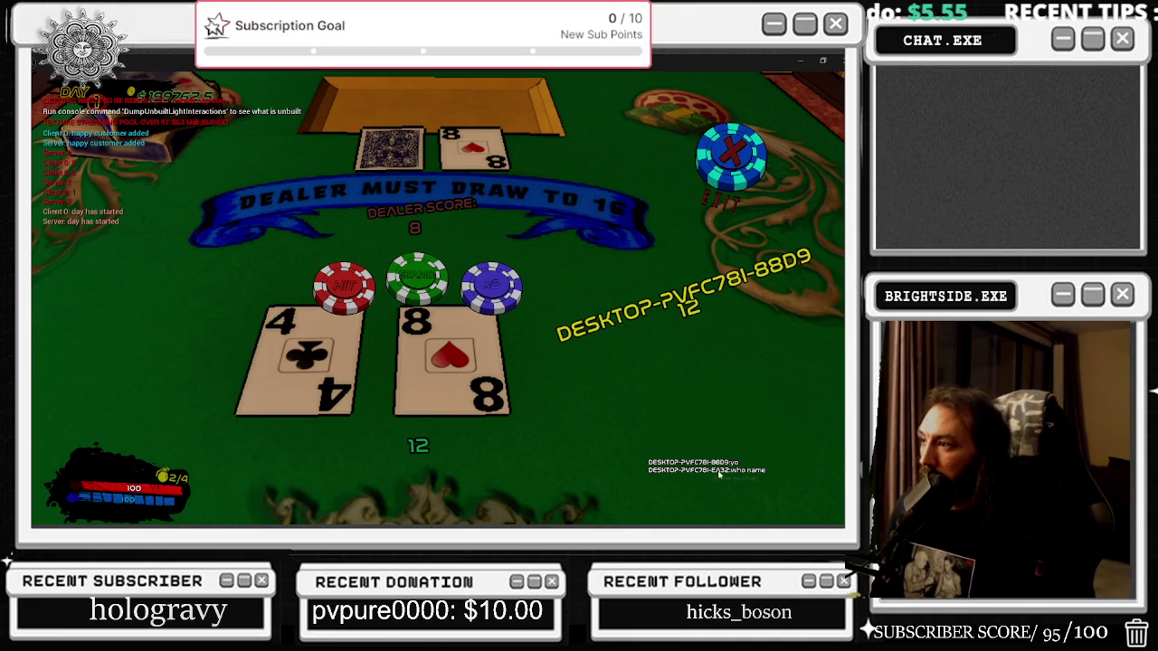
{"action": "mouse_move", "coordinate": [429, 61]}
{"action": "left_mouse_down"}
{"action": "mouse_move", "coordinate": [543, 237]}
{"action": "mouse_move", "coordinate": [538, 426]}
{"action": "mouse_move", "coordinate": [499, 427]}
{"action": "mouse_move", "coordinate": [371, 327]}
{"action": "mouse_move", "coordinate": [272, 122]}
{"action": "mouse_move", "coordinate": [272, 58]}
{"action": "left_mouse_up"}
Hit the client's 12 drawing an ace, then deal a server hand and hit 15 drawing a 10.
{"action": "left_click", "coordinate": [492, 286]}
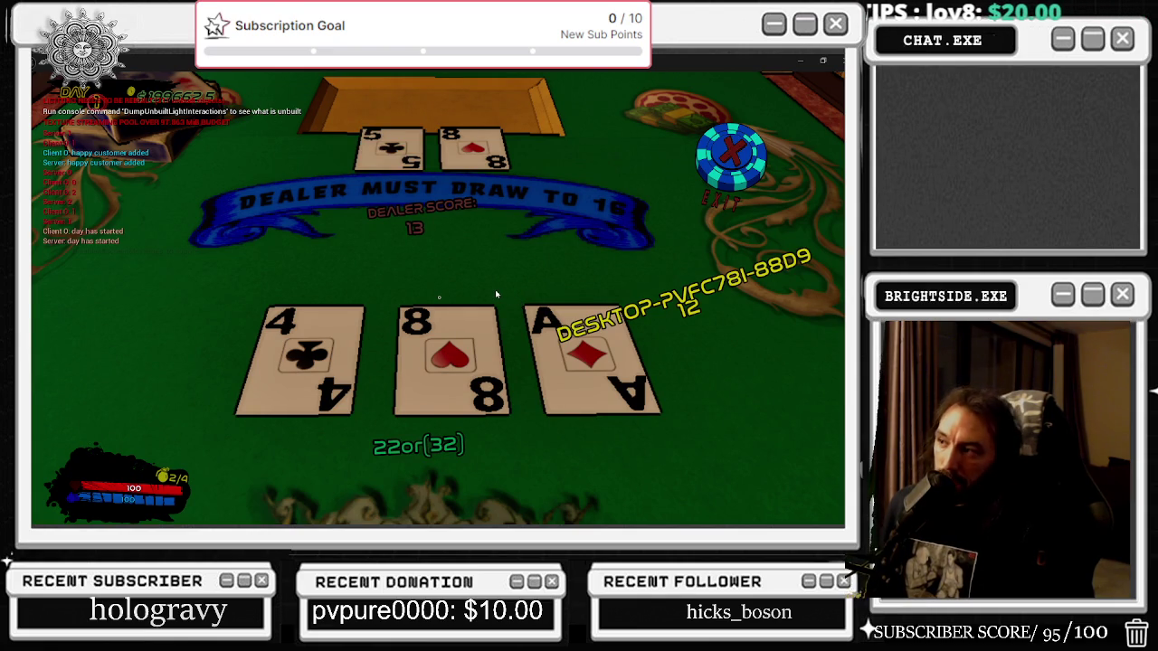
{"action": "key", "text": "alt+Tab"}
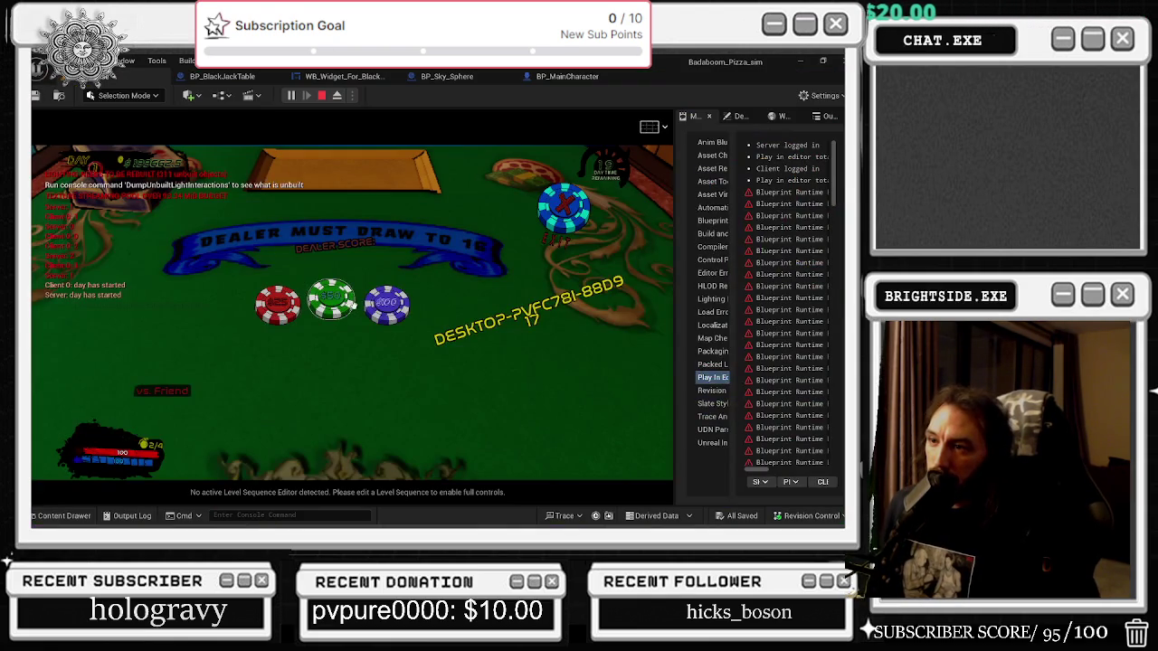
{"action": "left_click", "coordinate": [358, 336]}
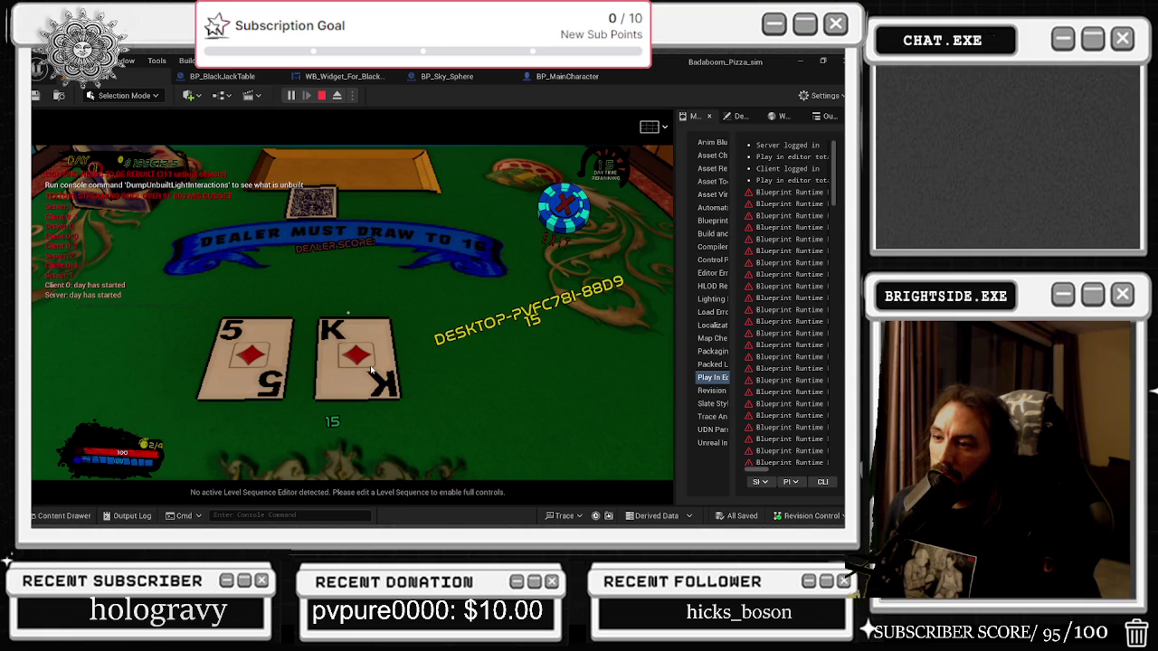
{"action": "left_click", "coordinate": [332, 300]}
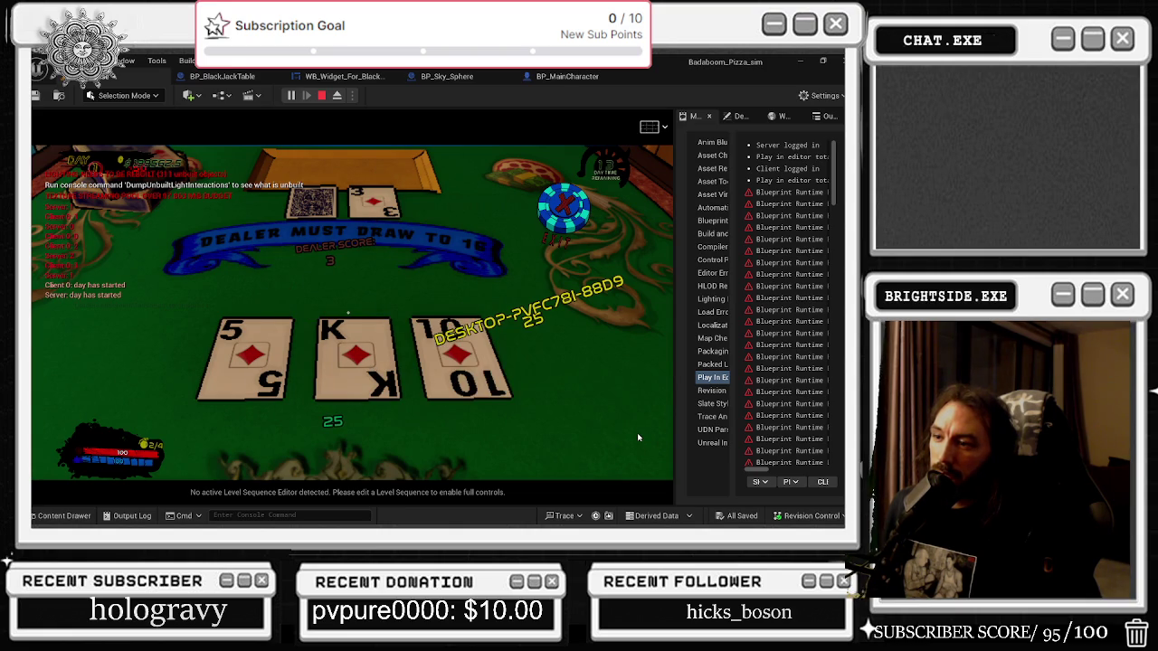
{"action": "key", "text": "alt+Tab"}
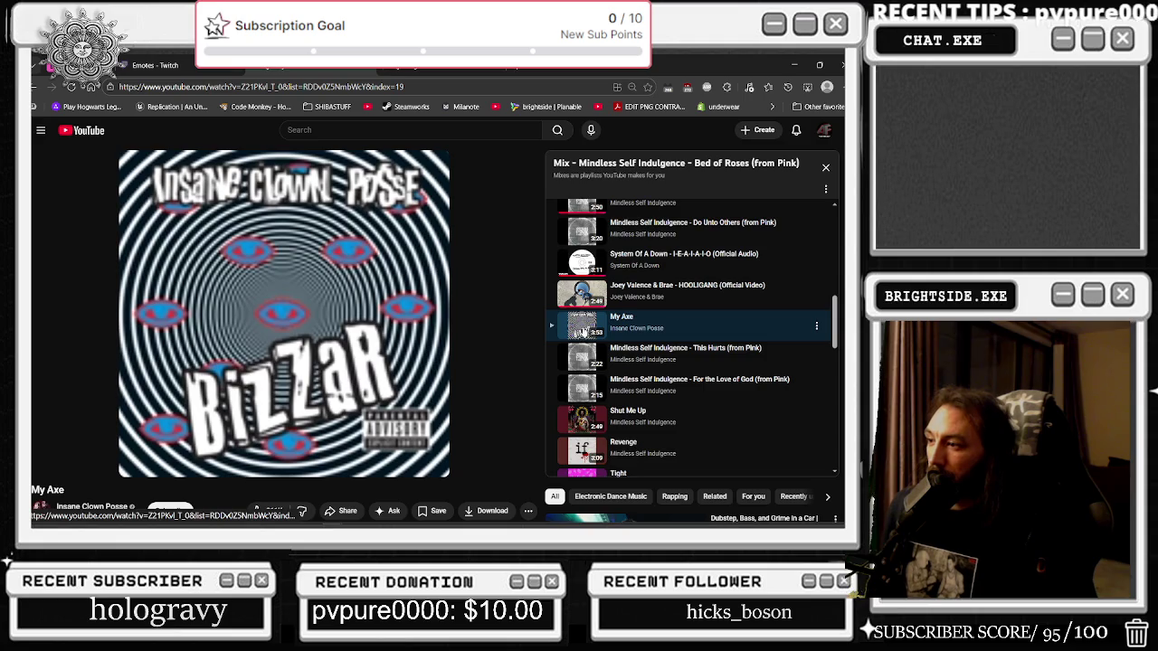
Scroll the YouTube mix playlist, play Kill the Rock, and return to Unreal.
{"action": "scroll", "coordinate": [584, 333], "scroll_direction": "down", "scroll_amount": 1}
{"action": "scroll", "coordinate": [584, 332], "scroll_direction": "down", "scroll_amount": 1}
{"action": "scroll", "coordinate": [587, 324], "scroll_direction": "down", "scroll_amount": 3}
{"action": "left_click", "coordinate": [650, 417]}
{"action": "key", "text": "alt+Tab"}
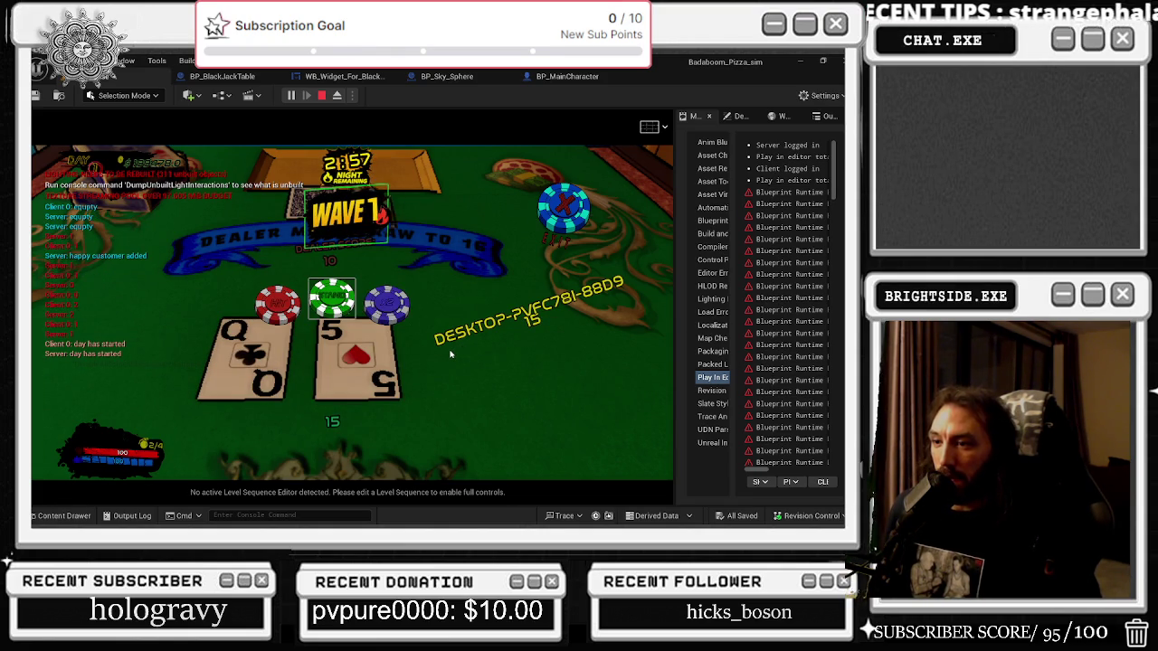
Stand on 15 for a 200 prize, bet again, and stand on the jack and 8.
{"action": "left_click", "coordinate": [334, 299]}
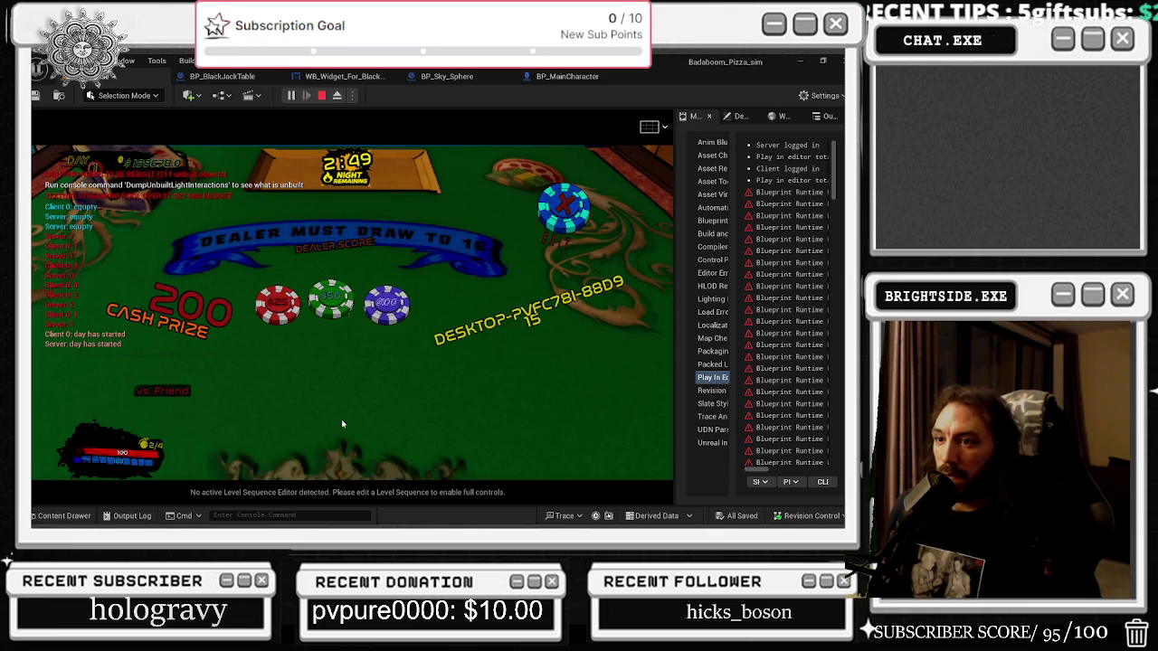
{"action": "left_click", "coordinate": [387, 306]}
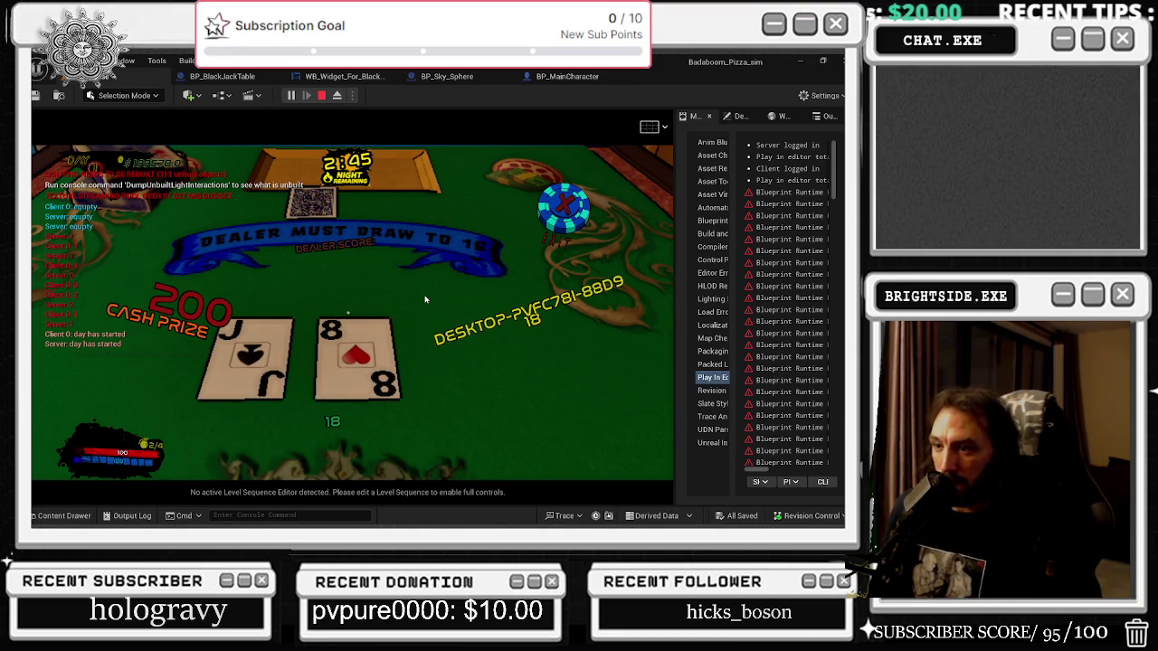
{"action": "left_click", "coordinate": [358, 306]}
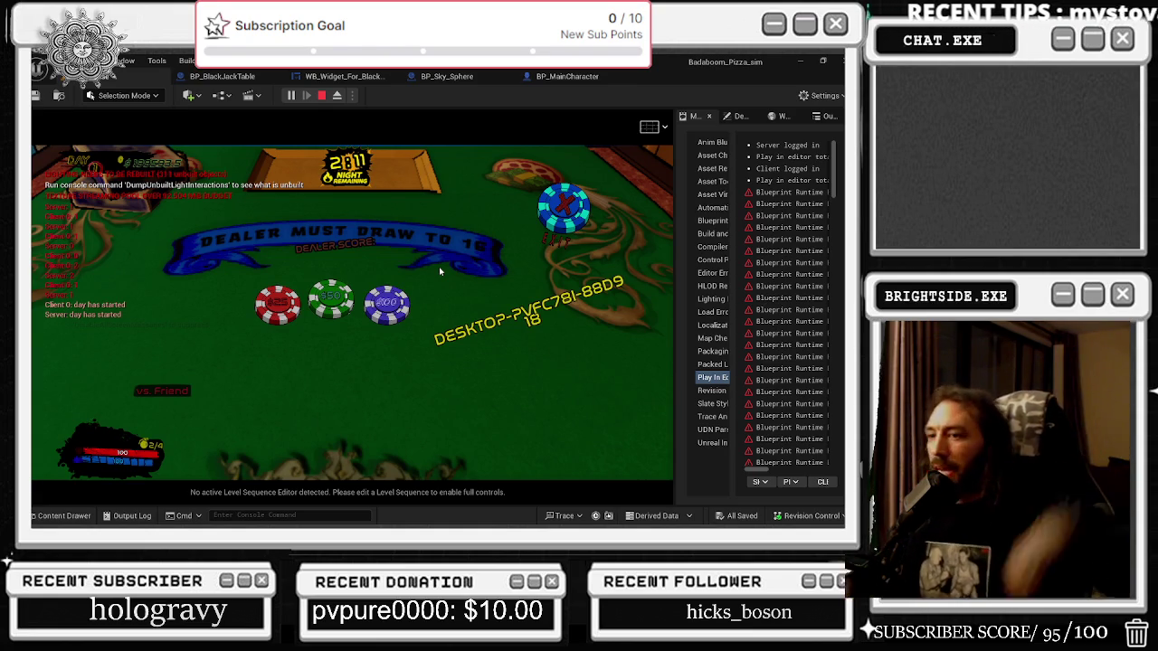
Bust hitting 16, stand on 15 for a 100 prize, stand on jack-king 20, then bet again.
{"action": "left_click", "coordinate": [406, 333]}
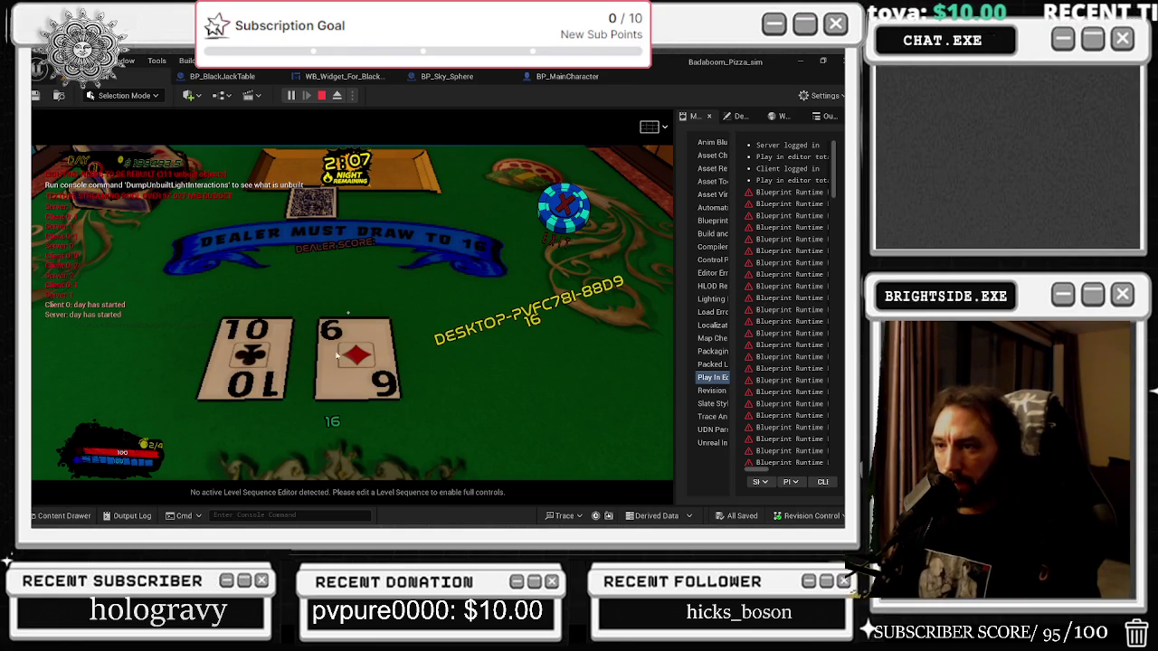
{"action": "left_click", "coordinate": [277, 304]}
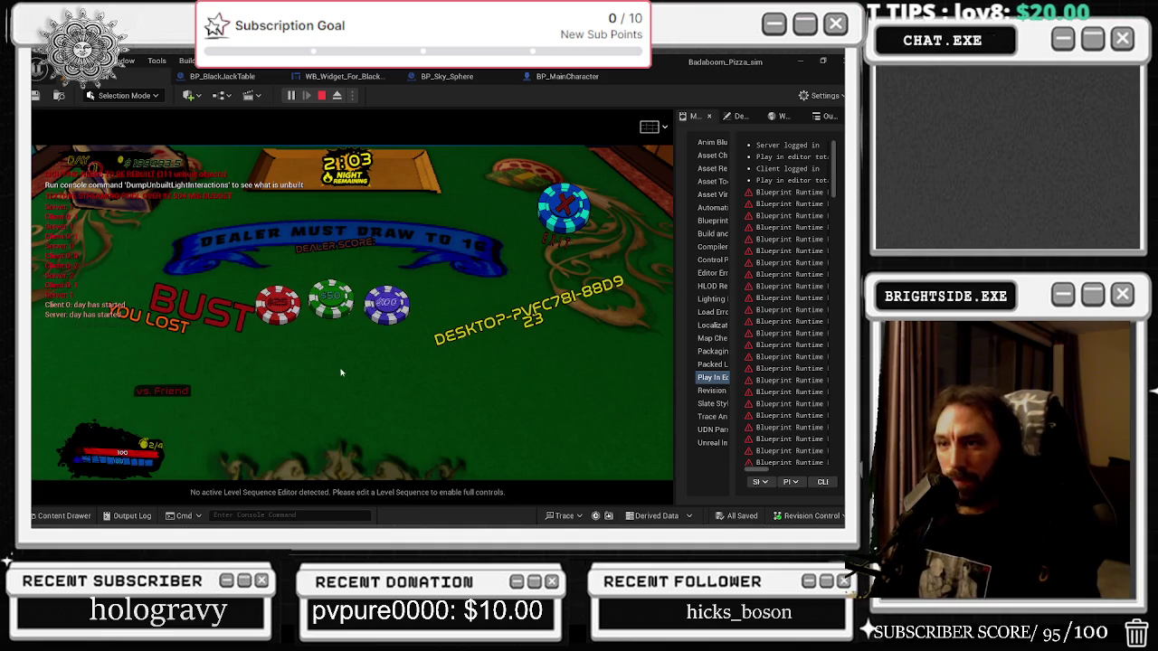
{"action": "left_click", "coordinate": [332, 288]}
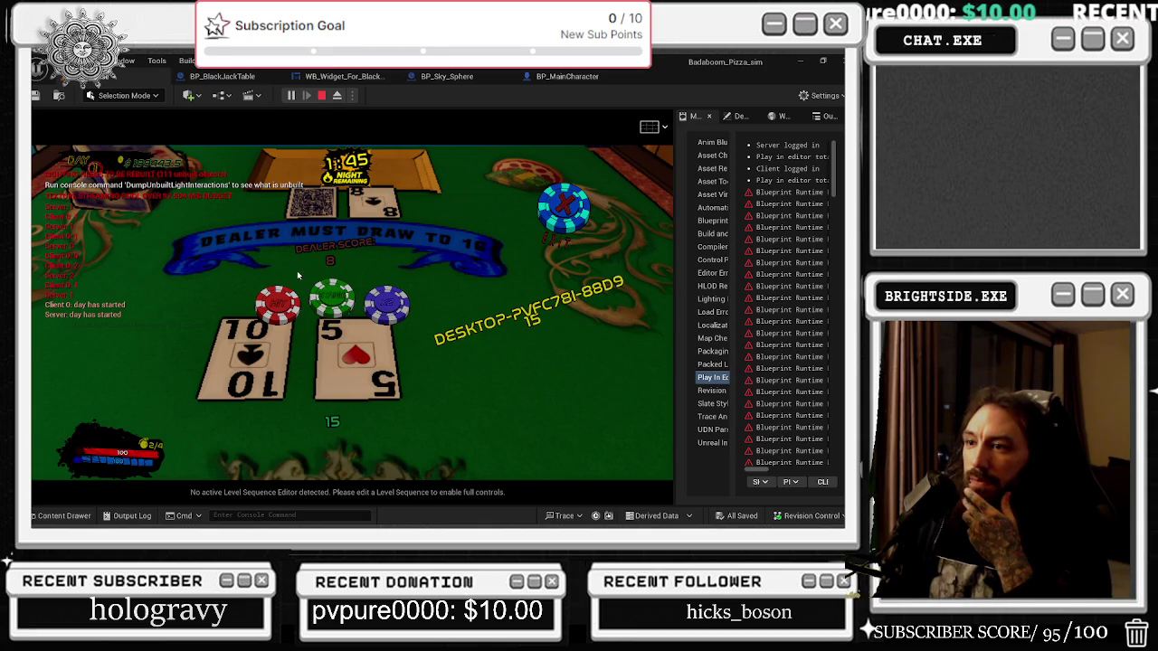
{"action": "left_click", "coordinate": [313, 298]}
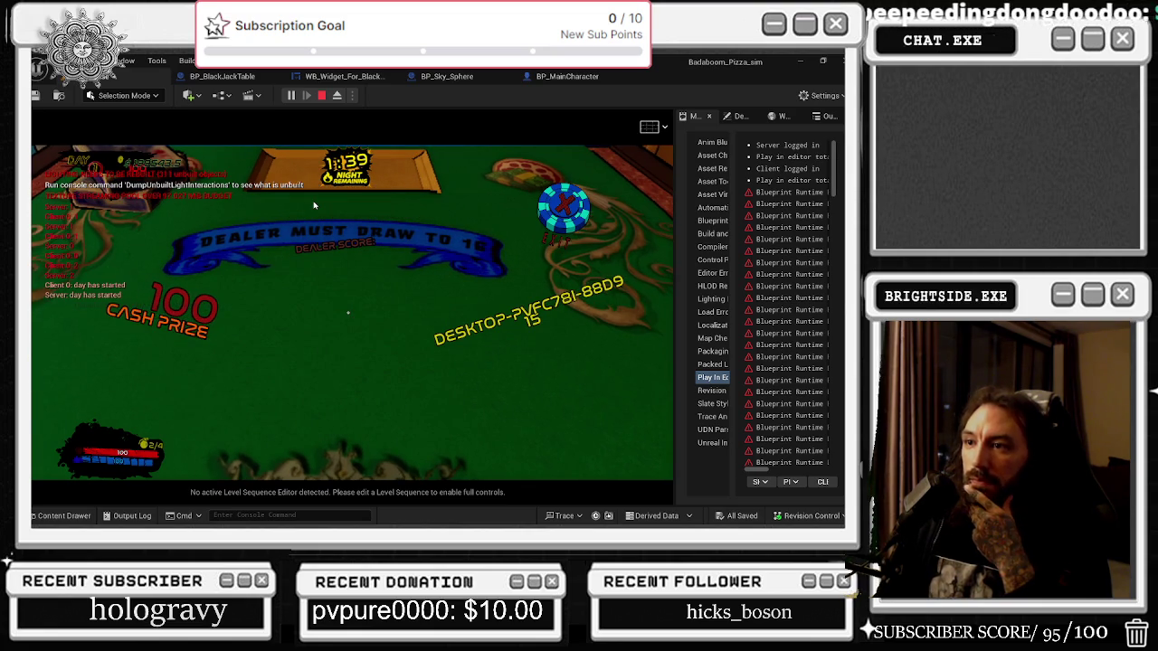
{"action": "left_click", "coordinate": [331, 299]}
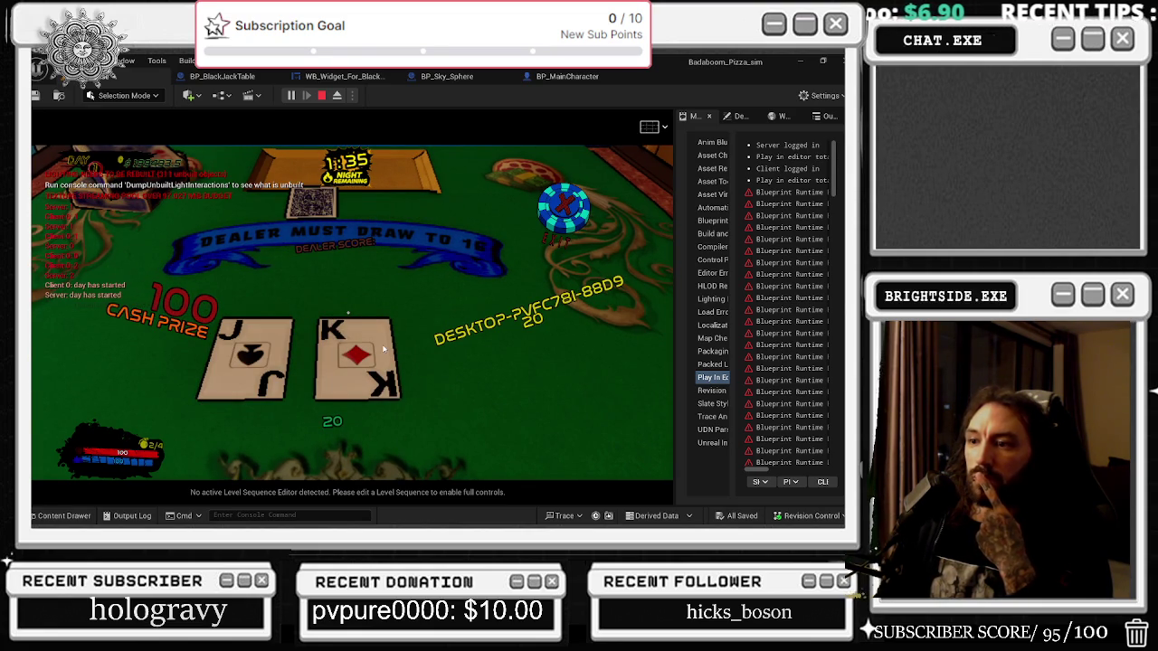
{"action": "left_click", "coordinate": [382, 303]}
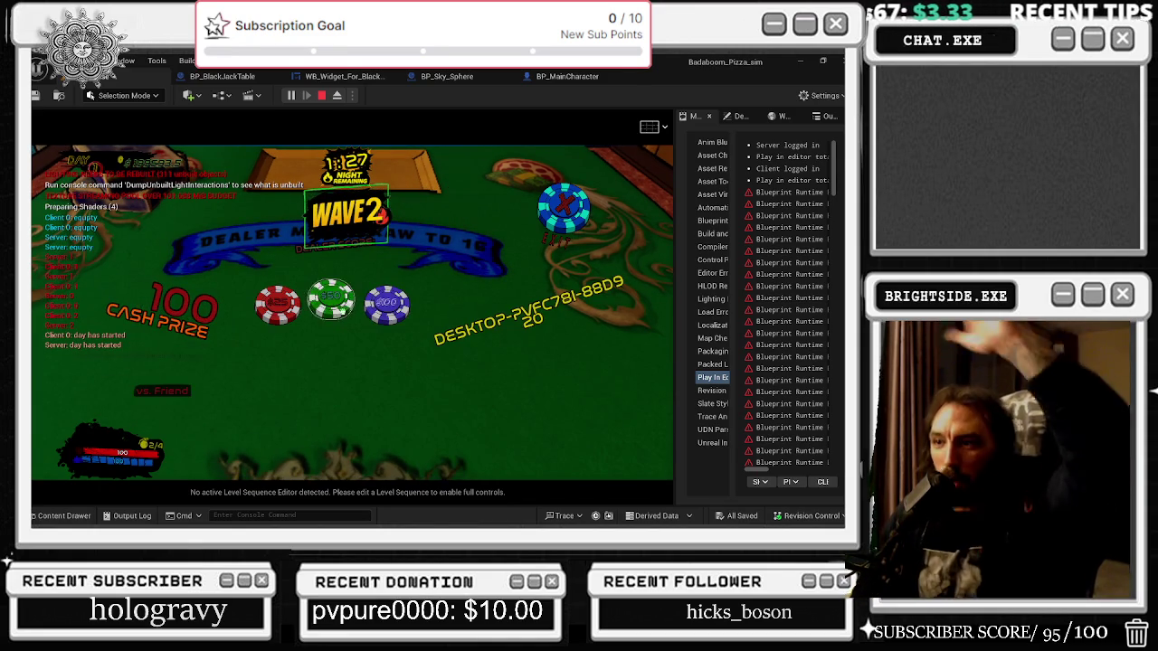
{"action": "left_click", "coordinate": [389, 312]}
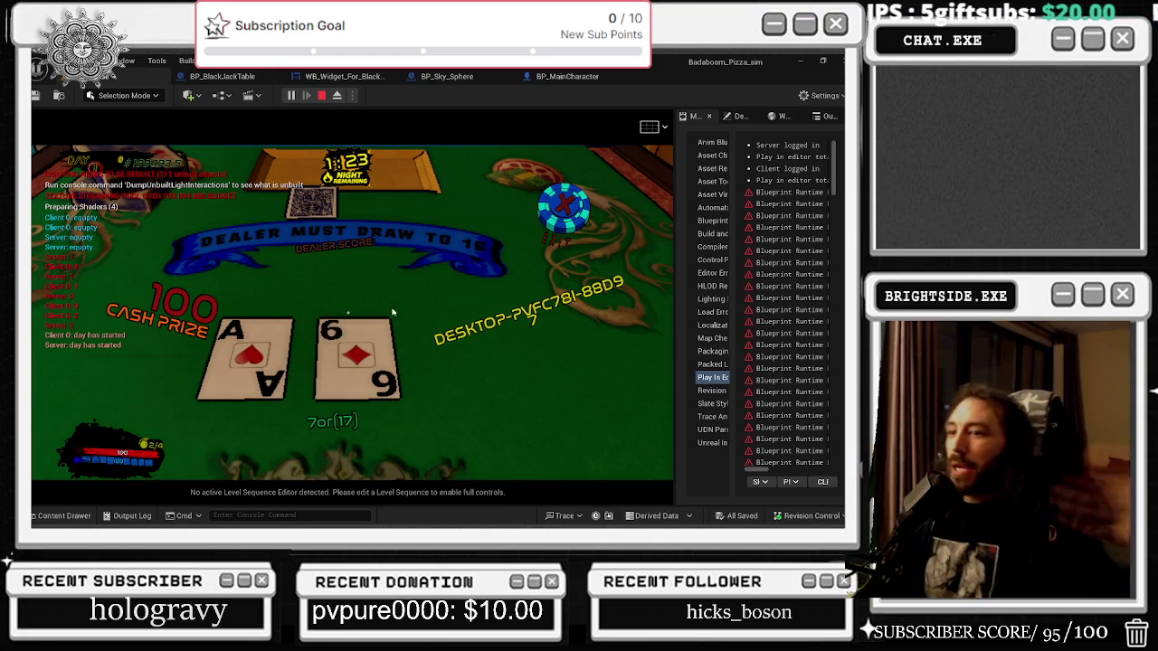
Hit the ace and 6, keep betting through rounds paying 400 and 550, then hit 10.
{"action": "left_click", "coordinate": [389, 317]}
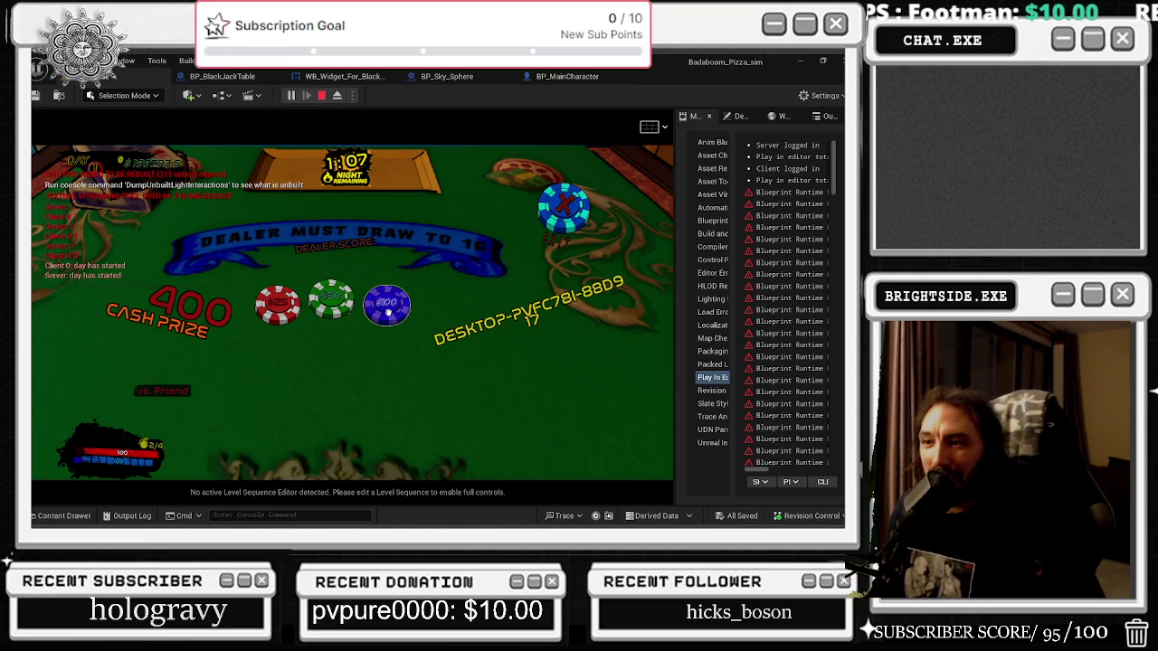
{"action": "left_click", "coordinate": [392, 317]}
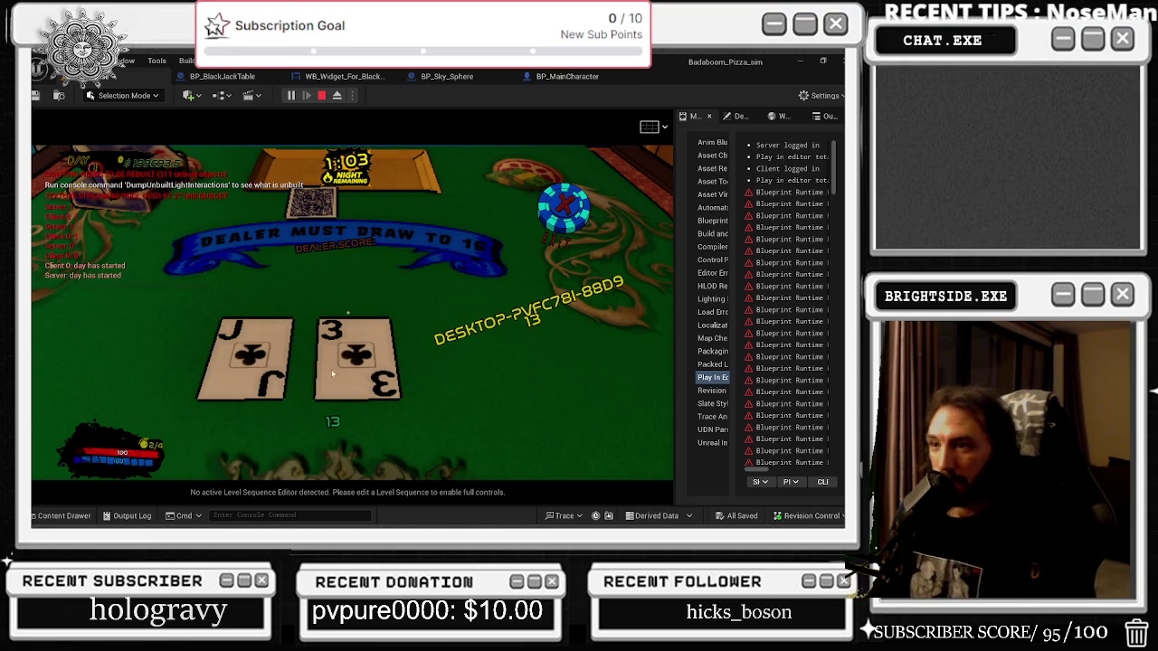
{"action": "left_click", "coordinate": [408, 323]}
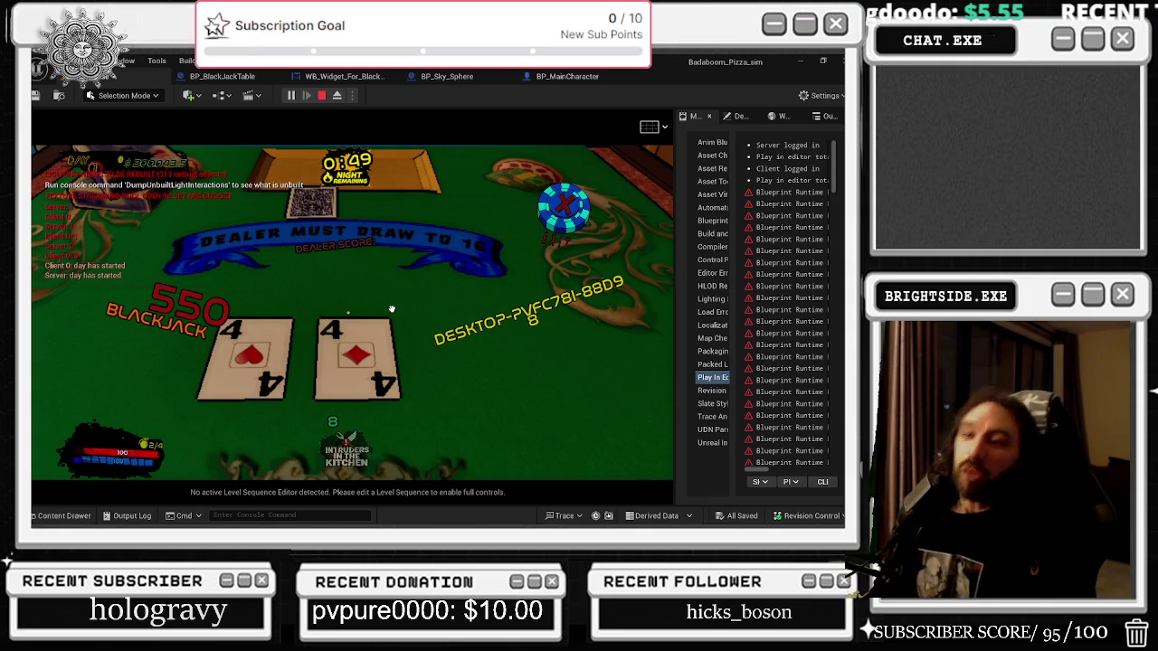
{"action": "left_click", "coordinate": [389, 308]}
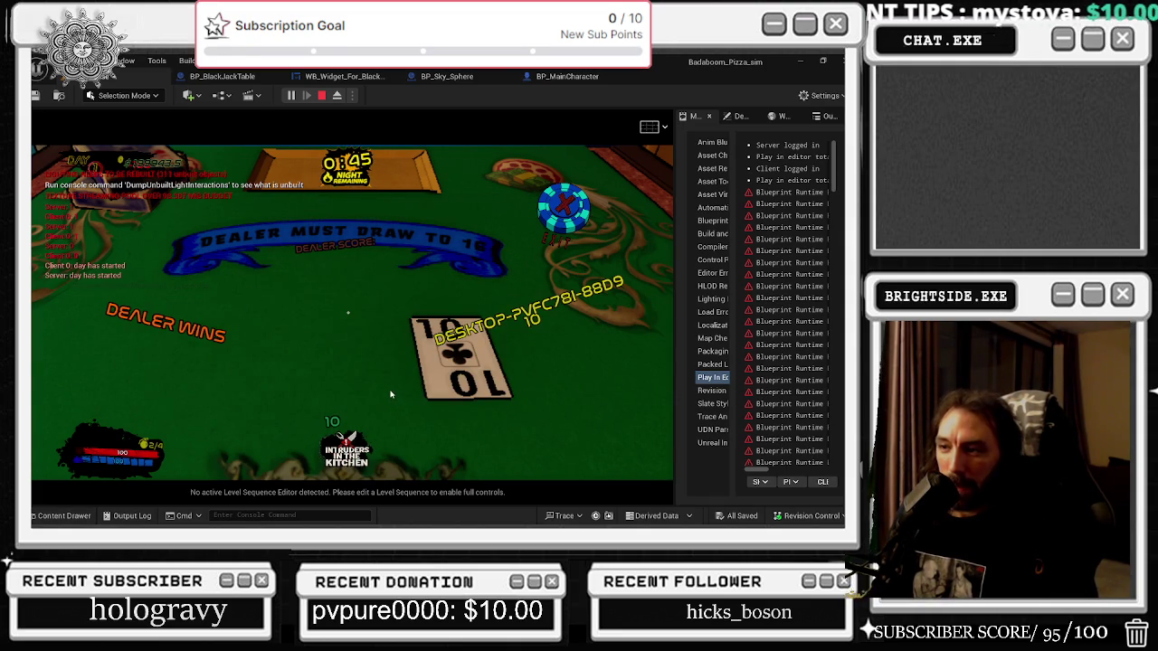
{"action": "left_click", "coordinate": [387, 306]}
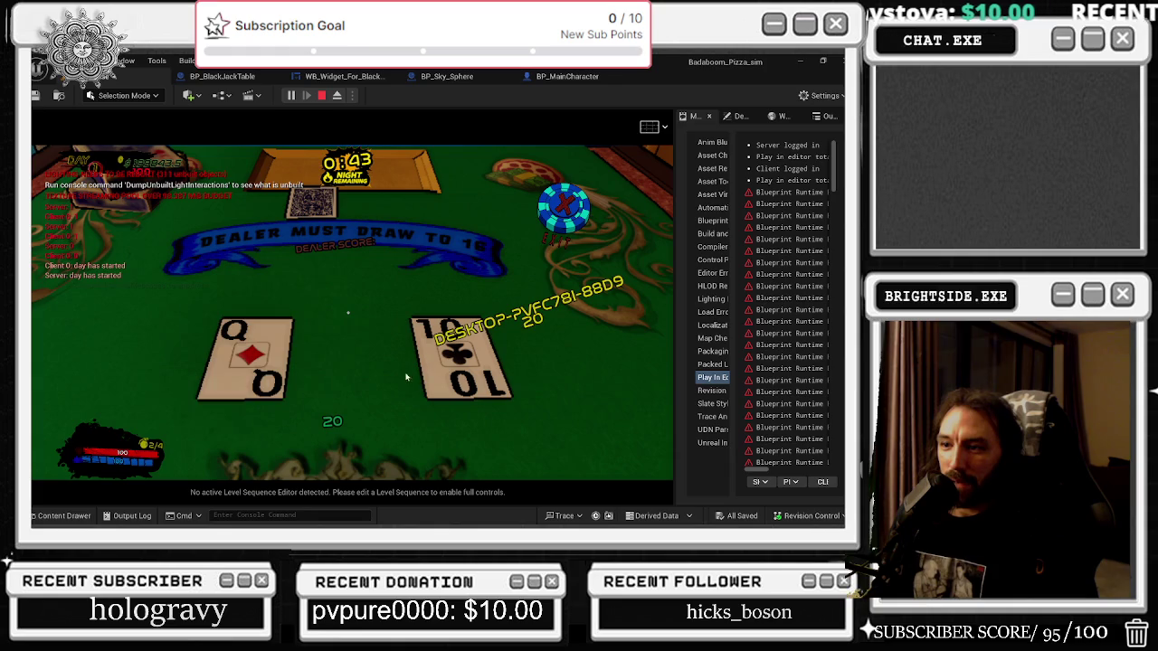